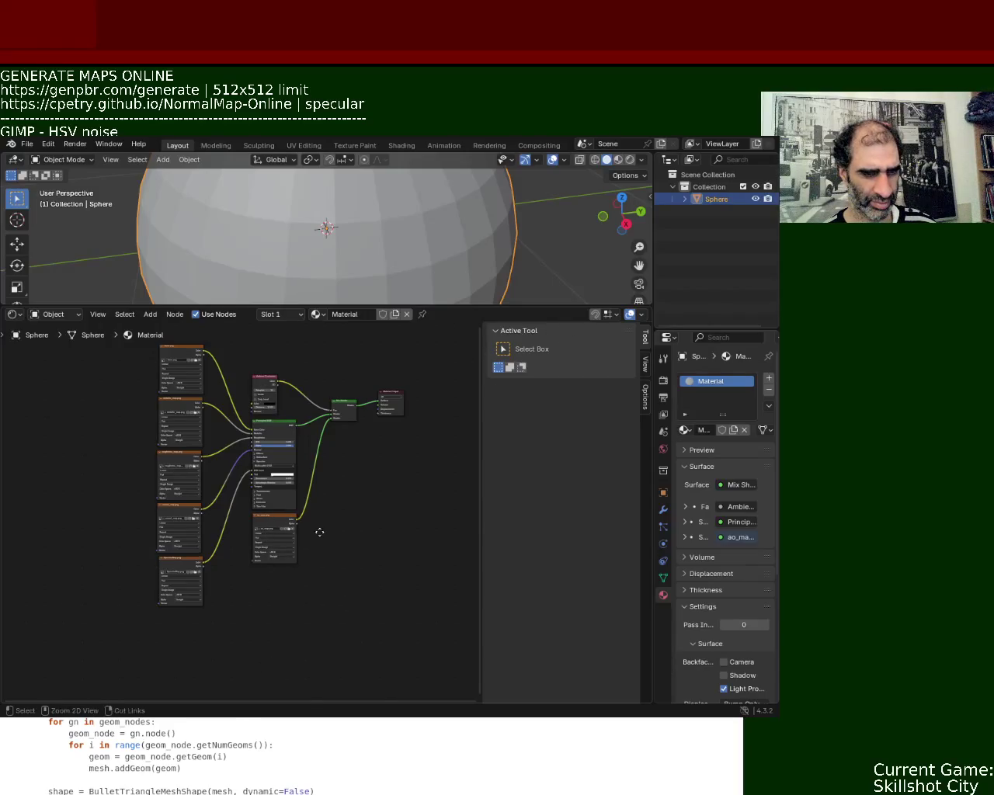
# Step: Zoom into the sphere's node tree and inspect the ao_map and SpecularMap image nodes
pyautogui.keyDown('ctrl'); pyautogui.moveTo(325, 540); pyautogui.dragTo(317, 460, button='middle'); pyautogui.keyUp('ctrl')
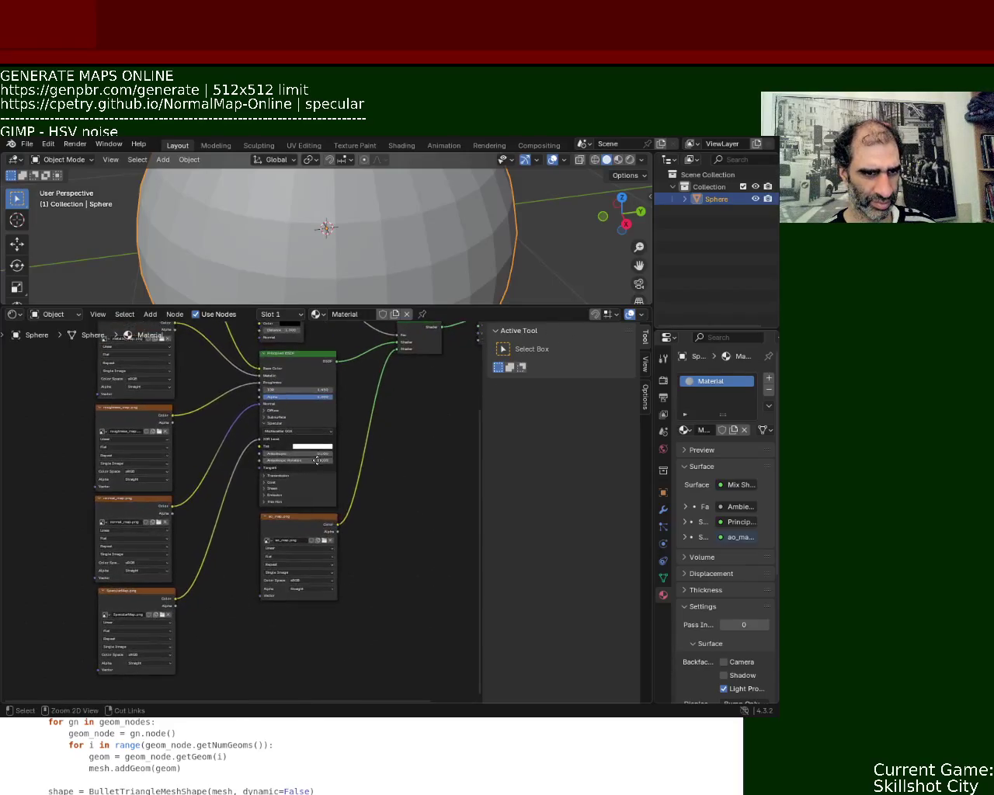
pyautogui.click(314, 525)
pyautogui.moveTo(348, 354); pyautogui.dragTo(398, 369, button='middle')
pyautogui.click(191, 618)
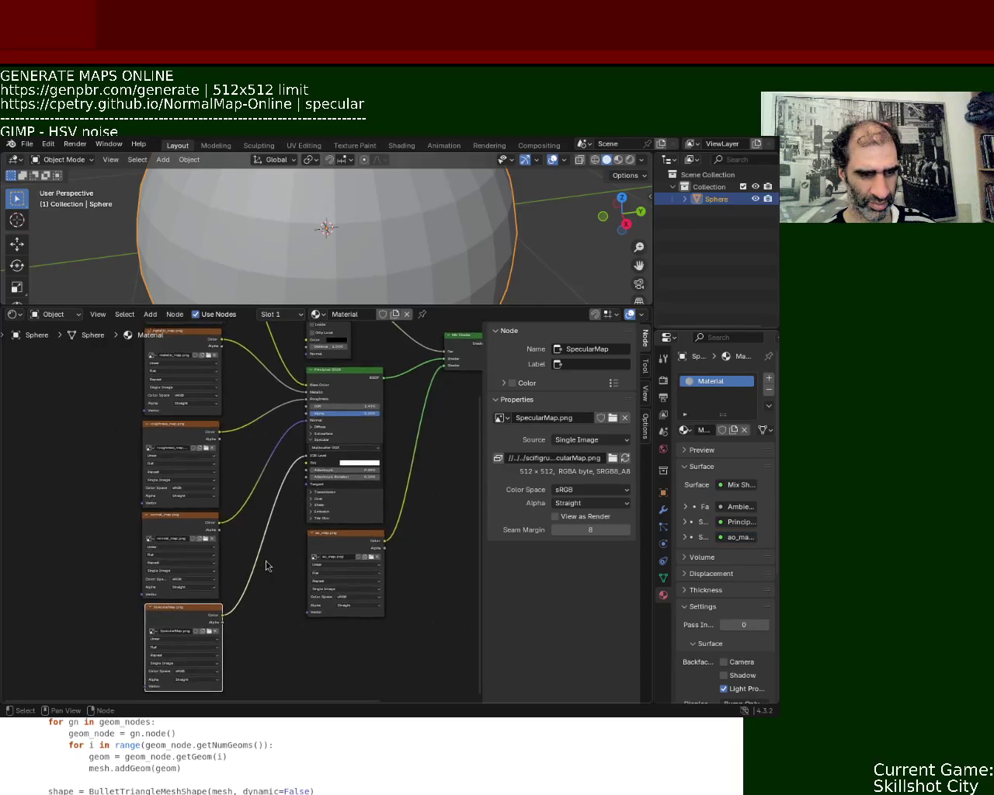
pyautogui.moveTo(233, 668)
pyautogui.keyDown('ctrl'); pyautogui.mouseDown(button='middle')
pyautogui.moveTo(242, 560)
pyautogui.moveTo(341, 367)
pyautogui.mouseUp(button='middle'); pyautogui.keyUp('ctrl')
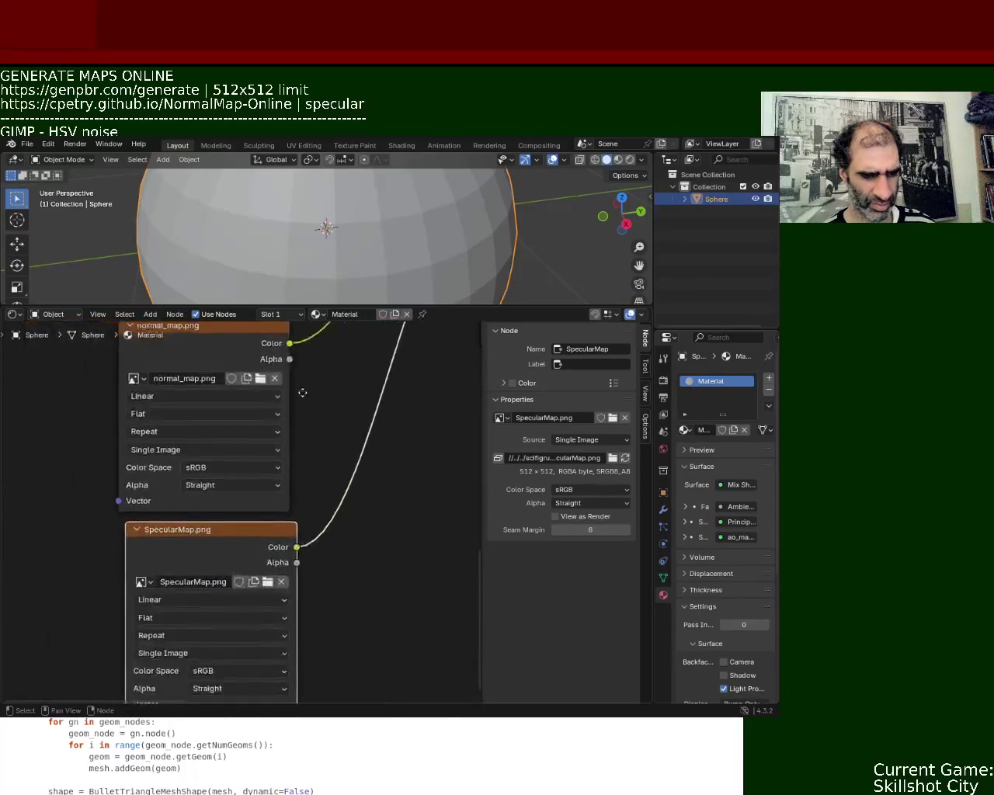
pyautogui.moveTo(338, 415)
pyautogui.mouseDown(button='middle')
pyautogui.moveTo(249, 483)
pyautogui.moveTo(253, 439)
pyautogui.moveTo(91, 537)
pyautogui.mouseUp(button='middle')
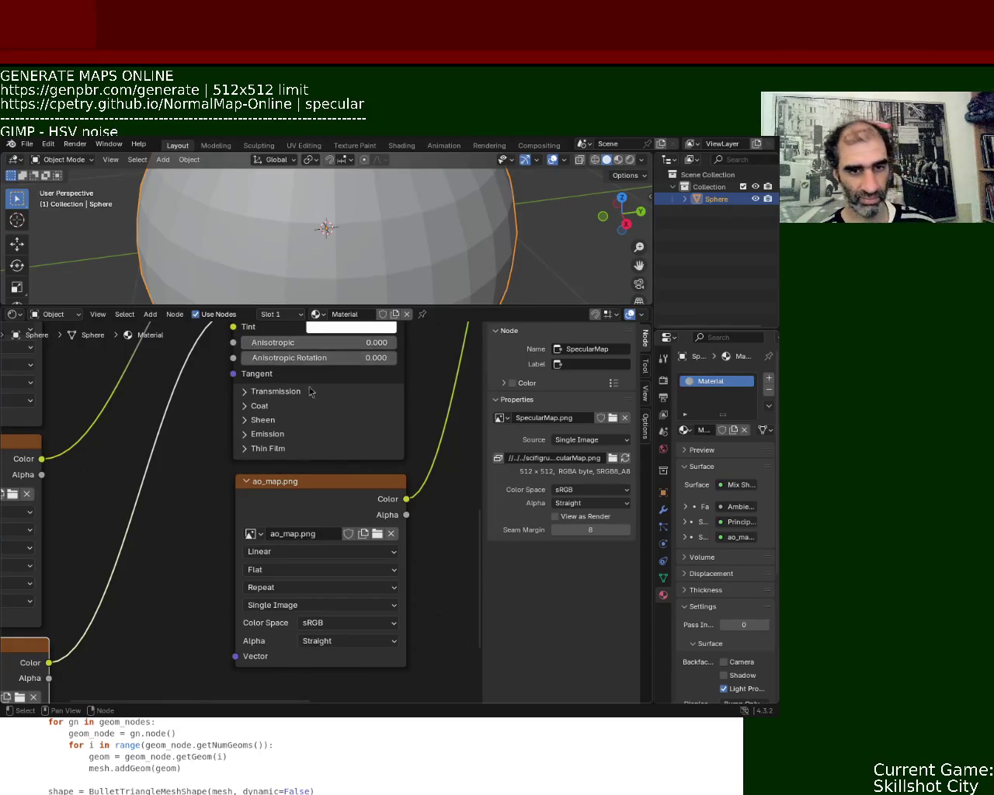
# Step: Zoom out over the Ambient Occlusion and Principled BSDF setup and enlarge the 3D viewport
pyautogui.keyDown('shift'); pyautogui.scroll(4, 288, 424); pyautogui.keyUp('shift')
pyautogui.keyDown('shift'); pyautogui.scroll(5, 404, 388); pyautogui.keyUp('shift')
pyautogui.keyDown('shift'); pyautogui.scroll(5, 395, 384); pyautogui.keyUp('shift')
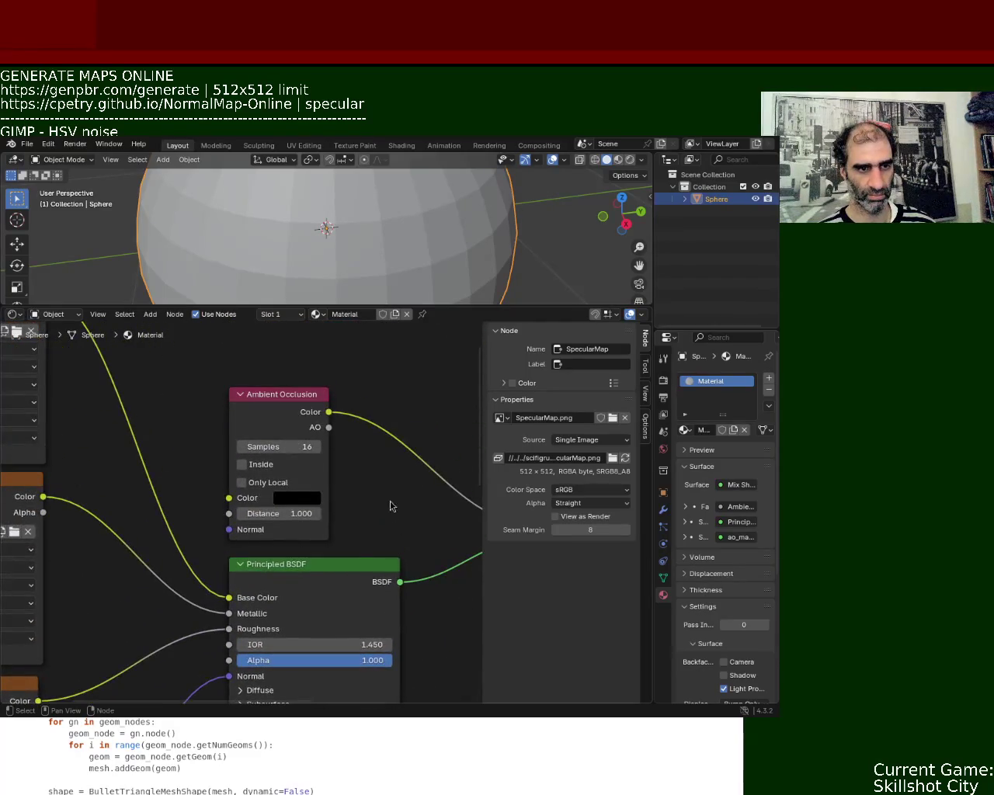
pyautogui.moveTo(400, 552); pyautogui.dragTo(335, 521, button='middle')
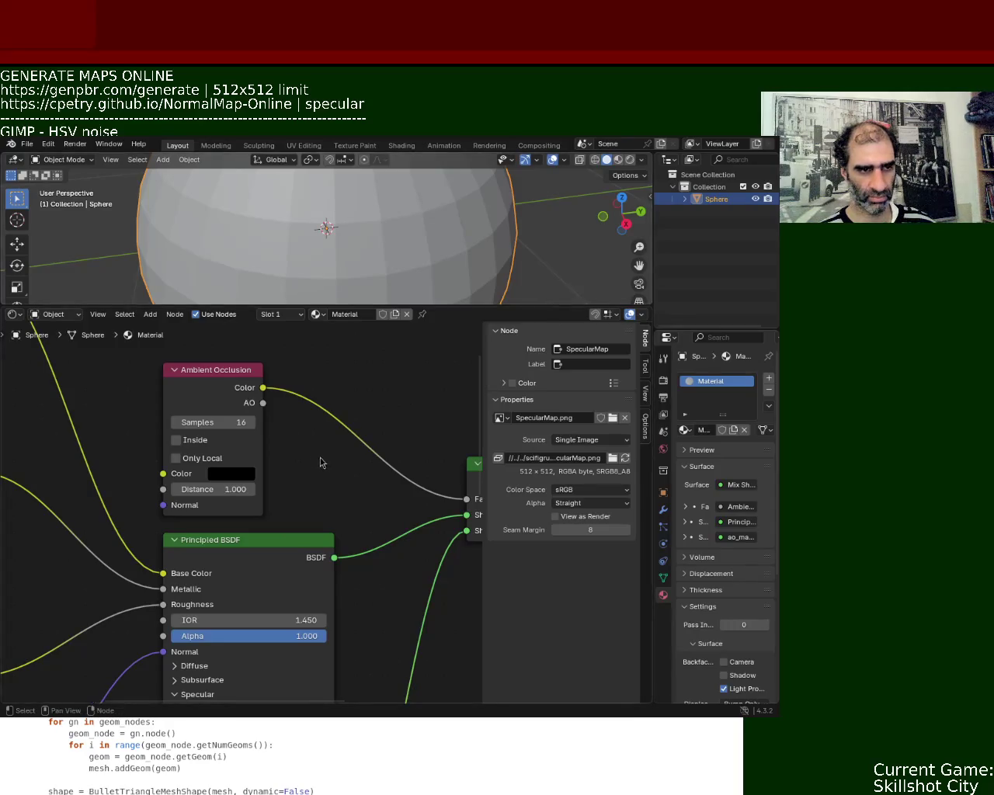
pyautogui.keyDown('ctrl'); pyautogui.moveTo(306, 459); pyautogui.dragTo(250, 544, button='middle'); pyautogui.keyUp('ctrl')
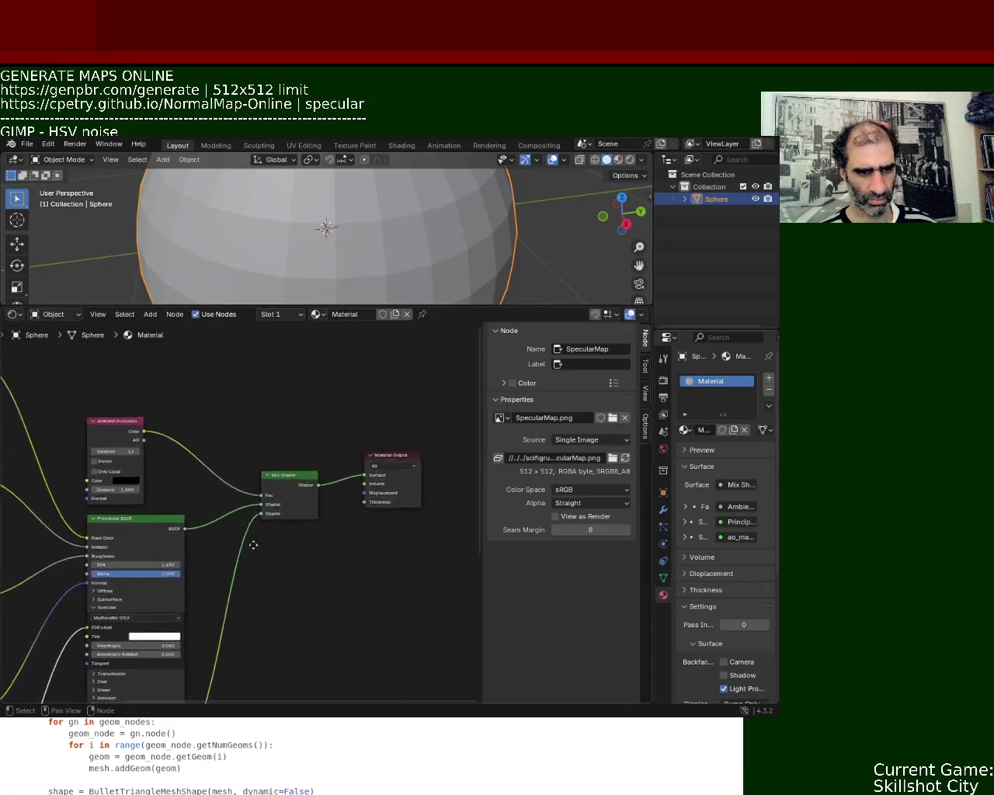
pyautogui.moveTo(487, 307)
pyautogui.mouseDown()
pyautogui.moveTo(478, 427)
pyautogui.moveTo(480, 412)
pyautogui.mouseUp()
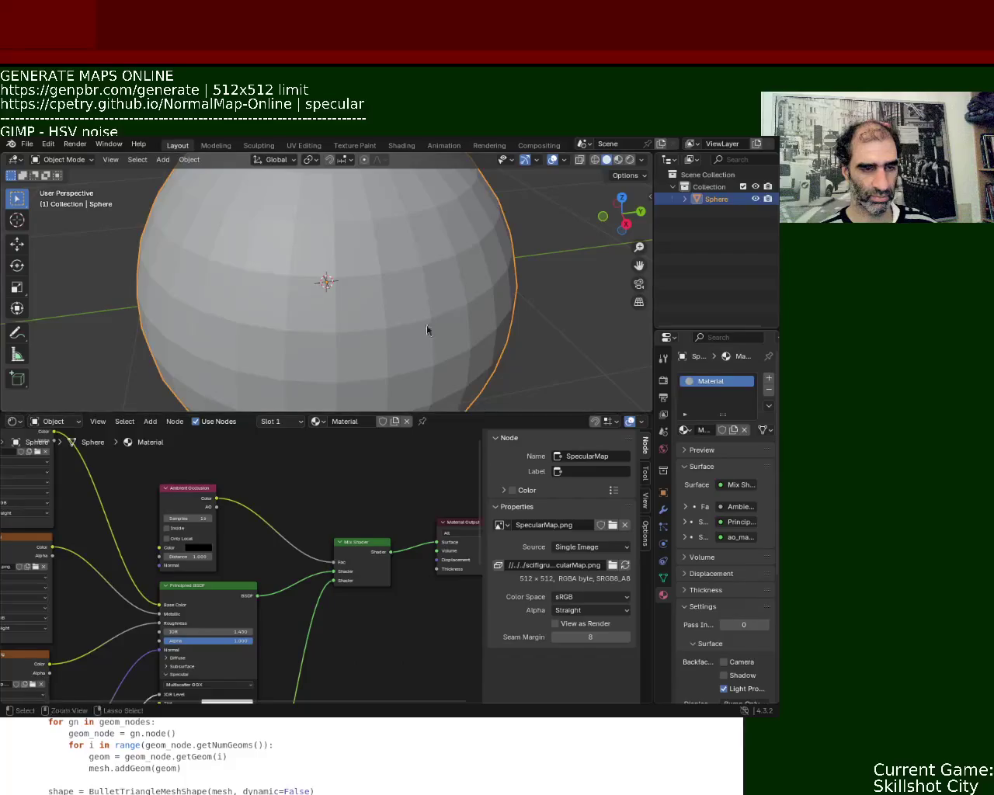
# Step: Save the sphere scene as ball_1.blend, widen the node sidebar, and bring up the File menu
pyautogui.scroll(-5, 440, 348)
pyautogui.hotkey('ctrl', 's')
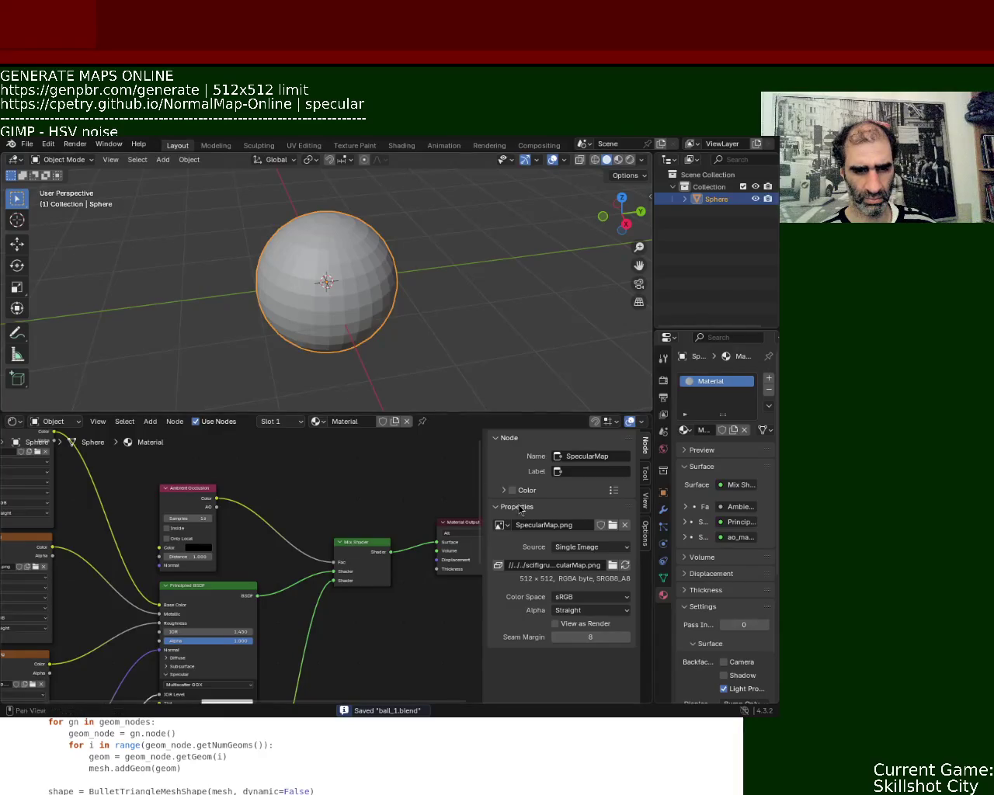
pyautogui.moveTo(483, 481); pyautogui.dragTo(412, 481)
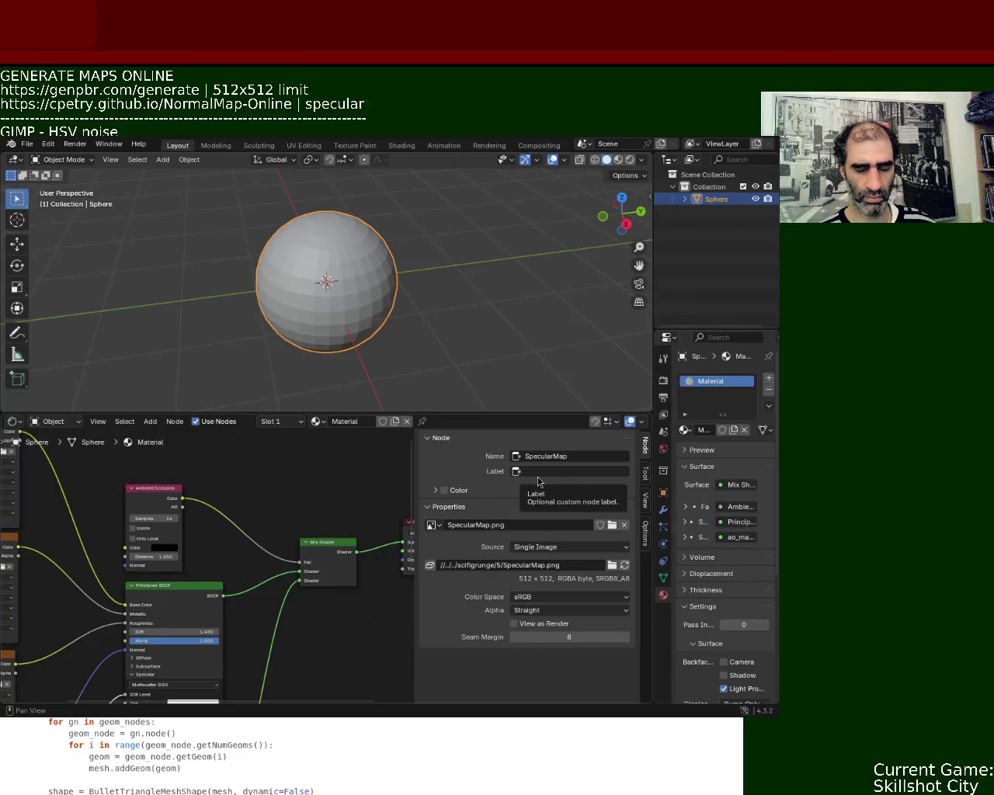
pyautogui.hotkey('ctrl', 's')
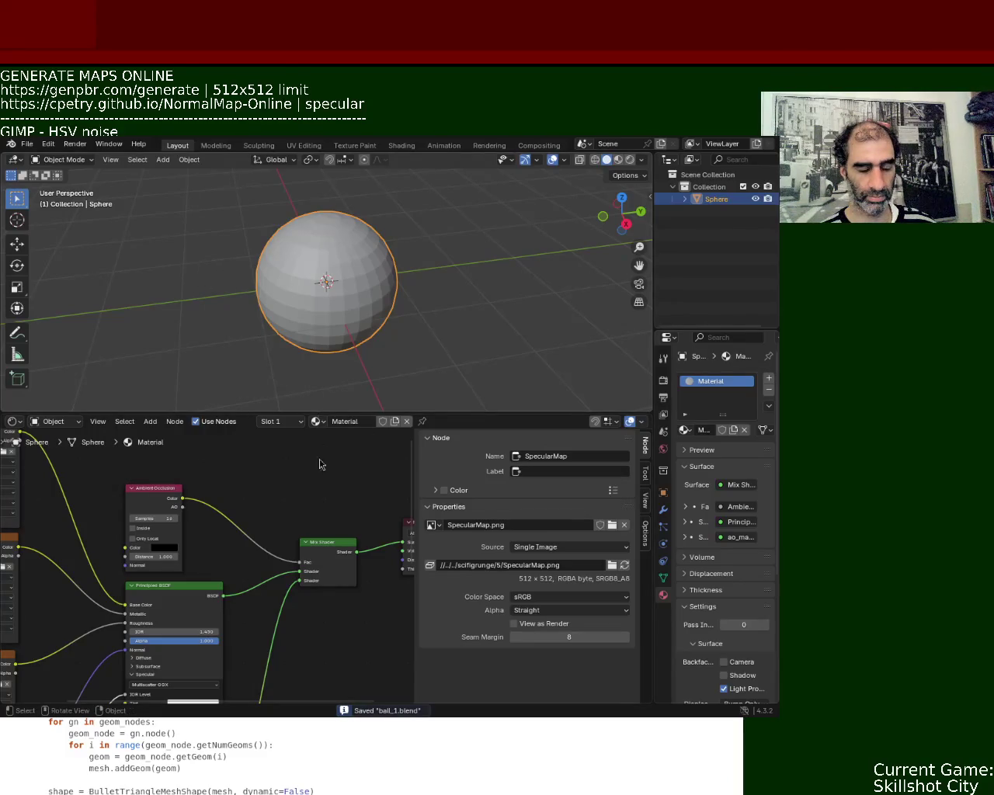
pyautogui.click(27, 144)
pyautogui.moveTo(57, 181)
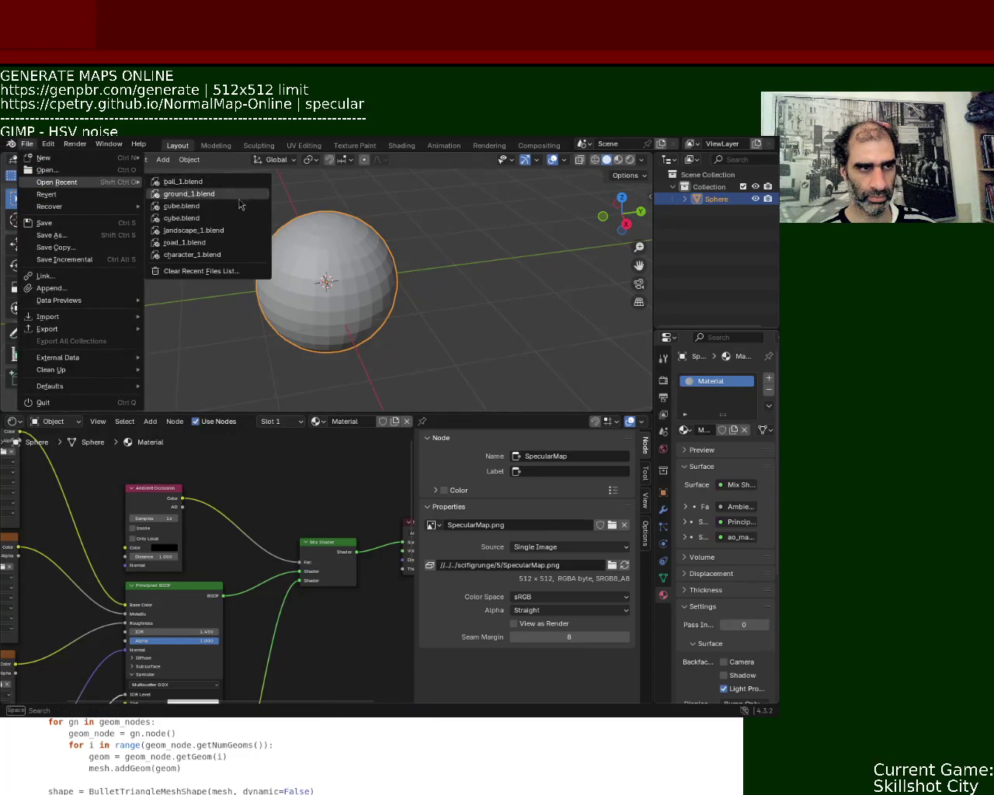
# Step: Open ground_1.blend and inspect its ao_map, normal_map, SpecularMap, Mix Shader and Output nodes
pyautogui.click(237, 200)
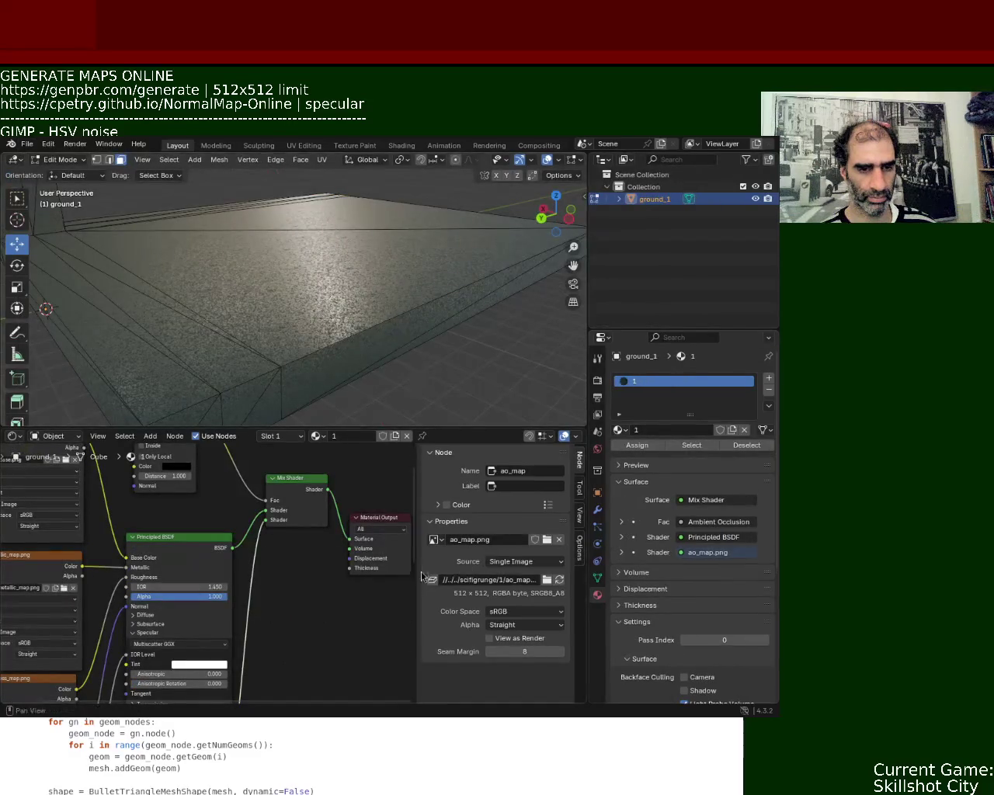
pyautogui.moveTo(297, 644); pyautogui.dragTo(324, 433, button='middle')
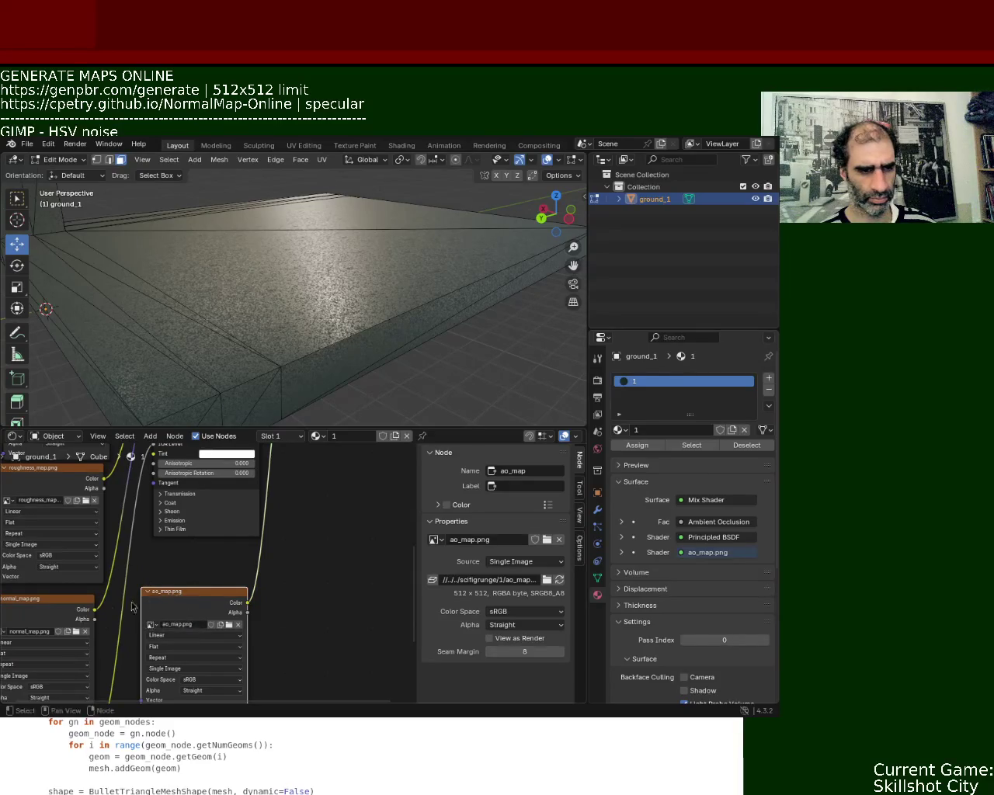
pyautogui.click(62, 602)
pyautogui.moveTo(147, 617); pyautogui.dragTo(252, 470, button='middle')
pyautogui.click(158, 575)
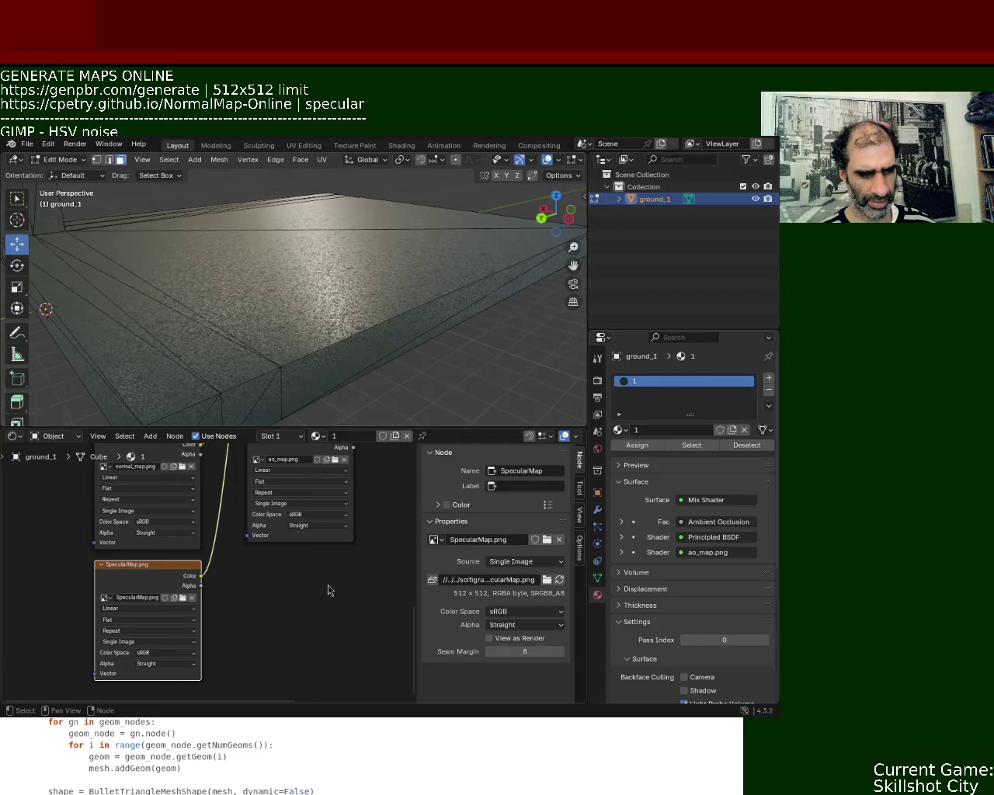
pyautogui.moveTo(327, 590); pyautogui.dragTo(244, 637, button='middle')
pyautogui.moveTo(362, 471)
pyautogui.mouseDown(button='middle')
pyautogui.moveTo(289, 602)
pyautogui.moveTo(330, 515)
pyautogui.moveTo(399, 540)
pyautogui.mouseUp(button='middle')
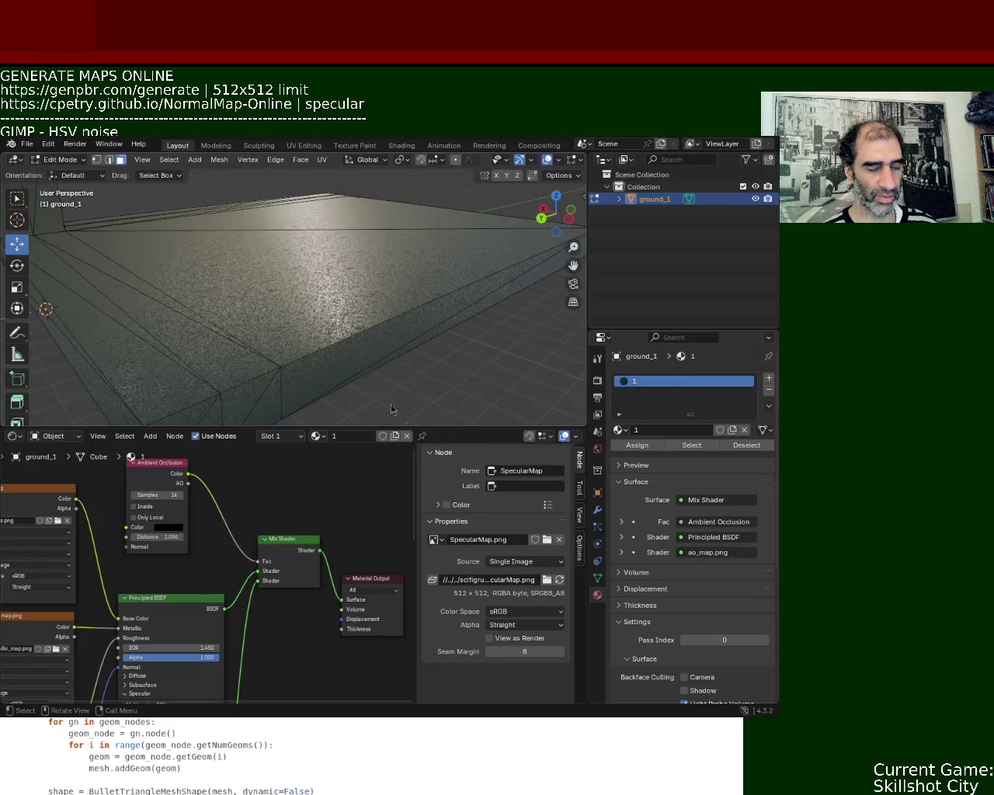
pyautogui.hotkey('ctrl', 'a')
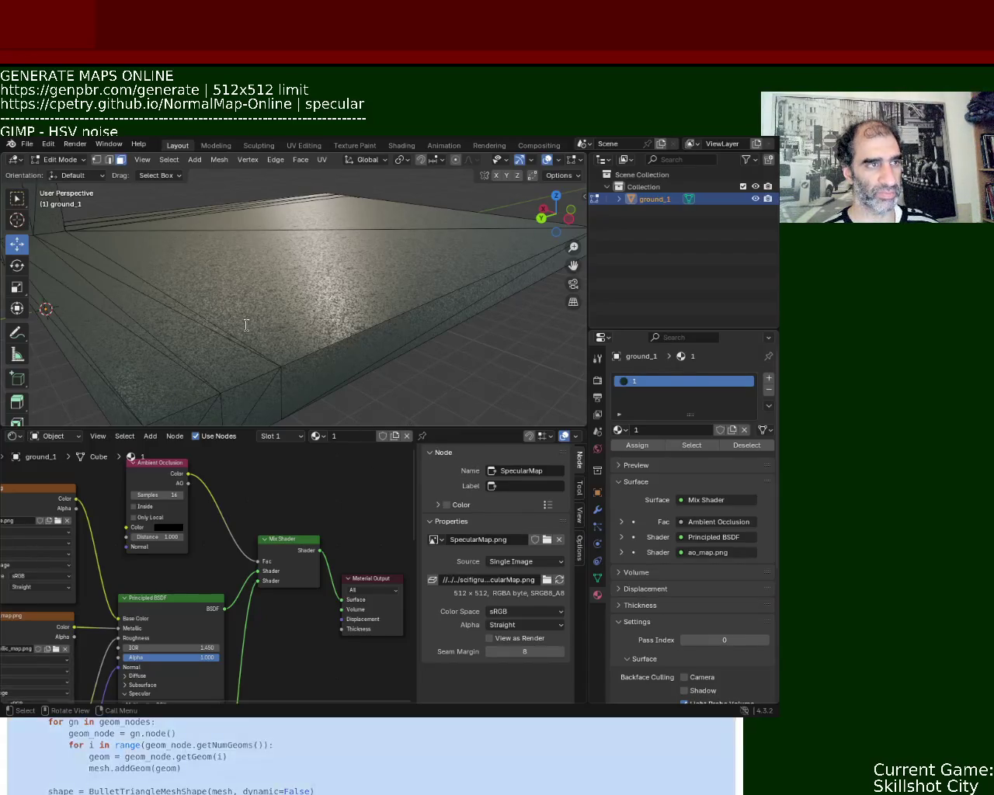
# Step: Deselect the code text and move the Blender window aside to reveal main.py
pyautogui.click(373, 388)
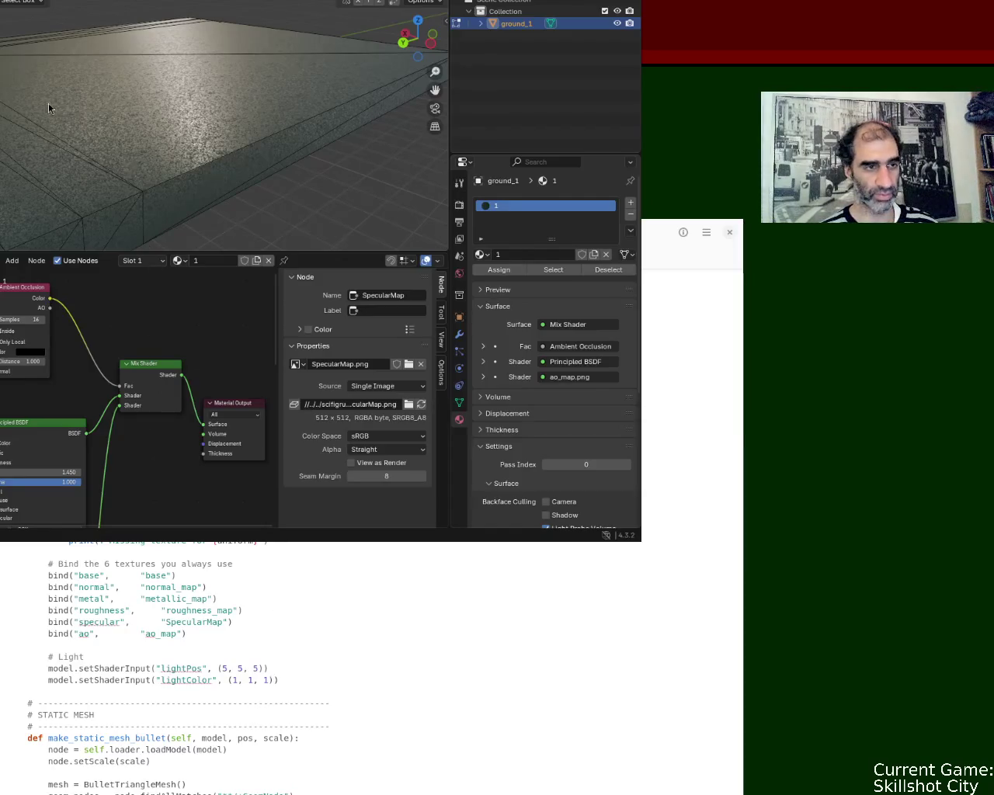
pyautogui.moveTo(158, 285)
pyautogui.keyDown('alt'); pyautogui.mouseDown()
pyautogui.moveTo(378, 353)
pyautogui.moveTo(444, 259)
pyautogui.mouseUp(); pyautogui.keyUp('alt')
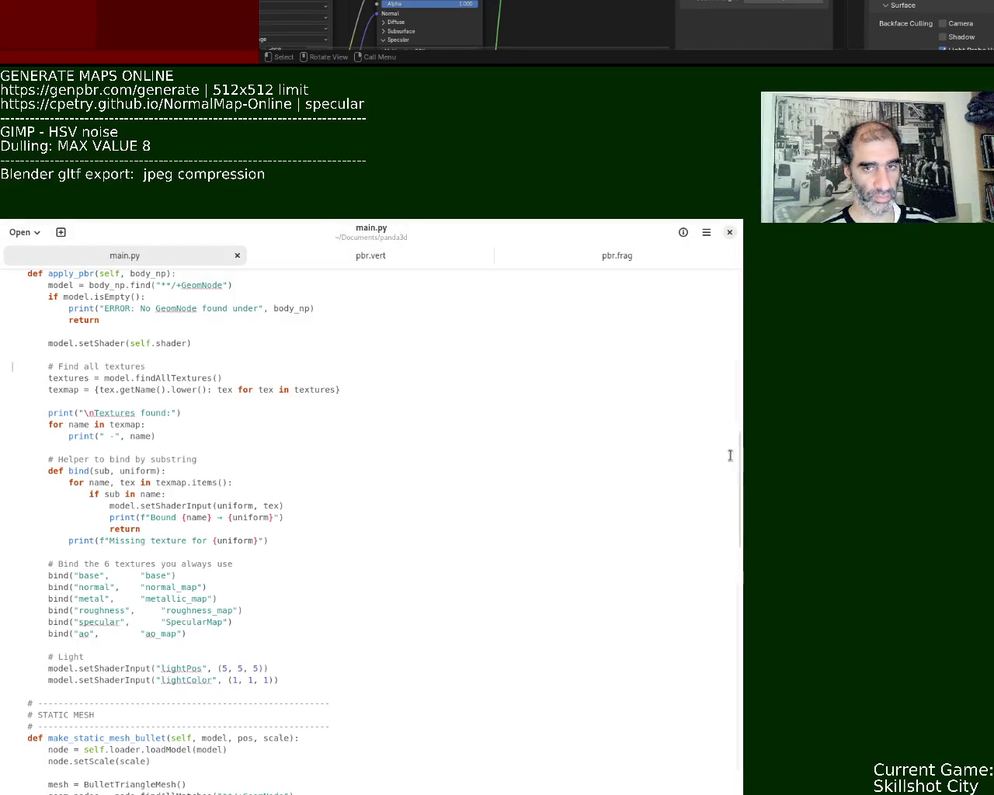
pyautogui.moveTo(743, 477)
pyautogui.mouseDown()
pyautogui.moveTo(745, 384)
pyautogui.moveTo(712, 732)
pyautogui.mouseUp()
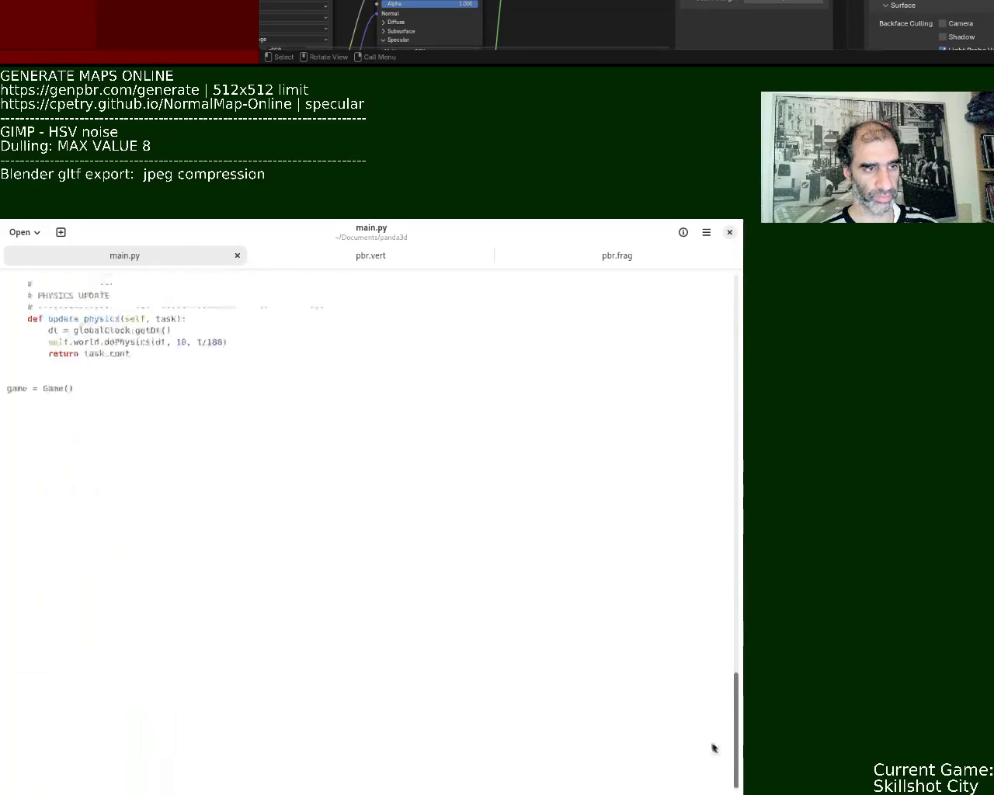
pyautogui.moveTo(720, 674)
pyautogui.mouseDown()
pyautogui.moveTo(738, 598)
pyautogui.moveTo(742, 458)
pyautogui.moveTo(742, 477)
pyautogui.mouseUp()
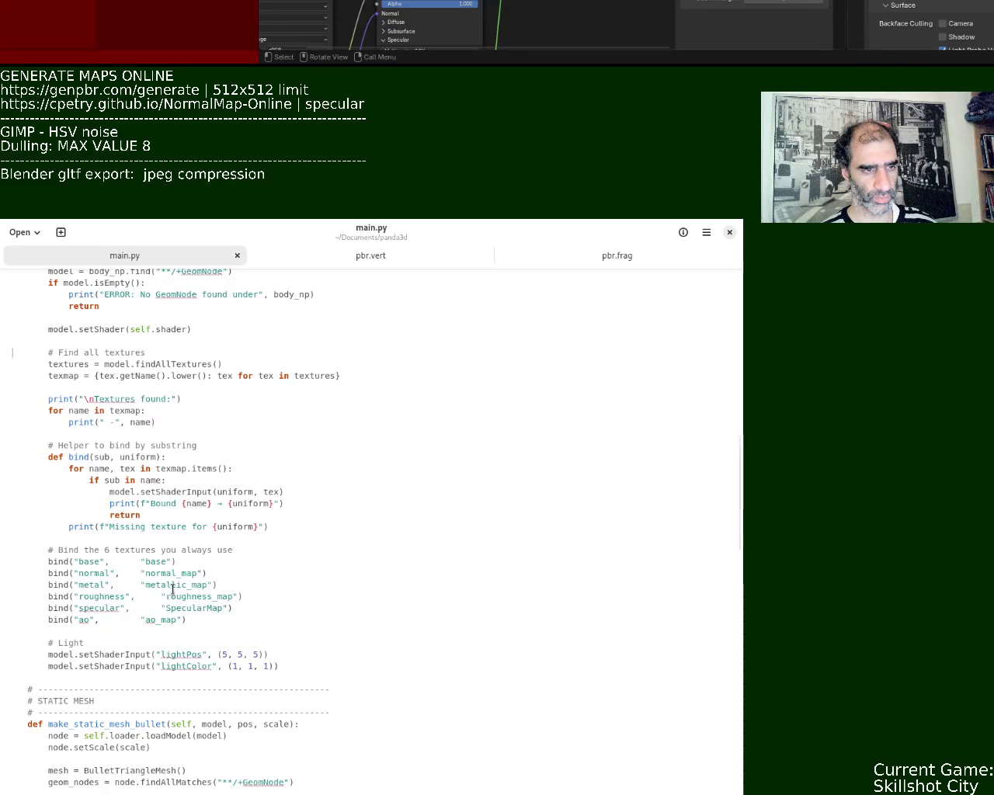
pyautogui.click(167, 562)
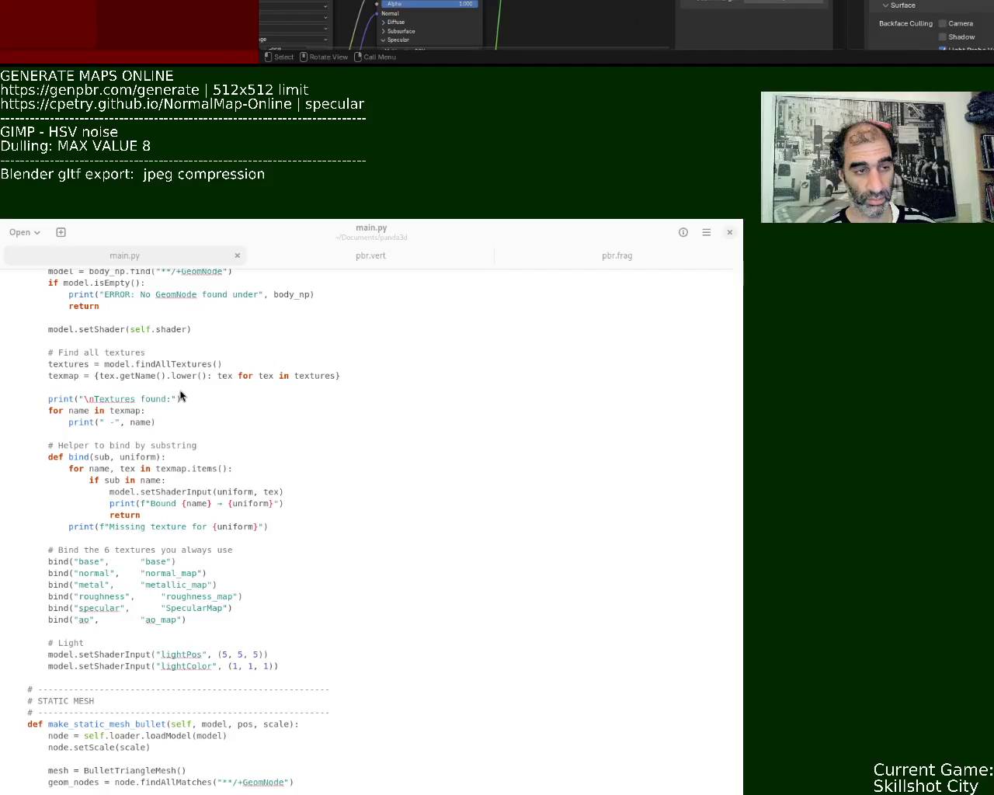
pyautogui.click(413, 389)
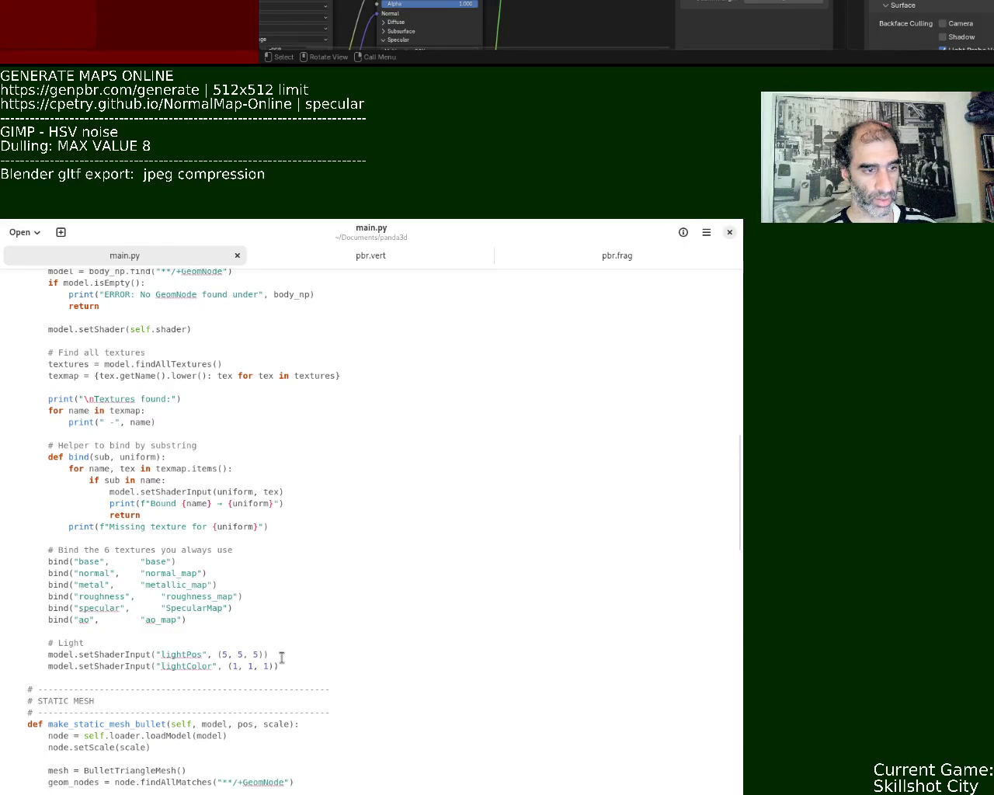
pyautogui.moveTo(289, 672); pyautogui.dragTo(6, 363)
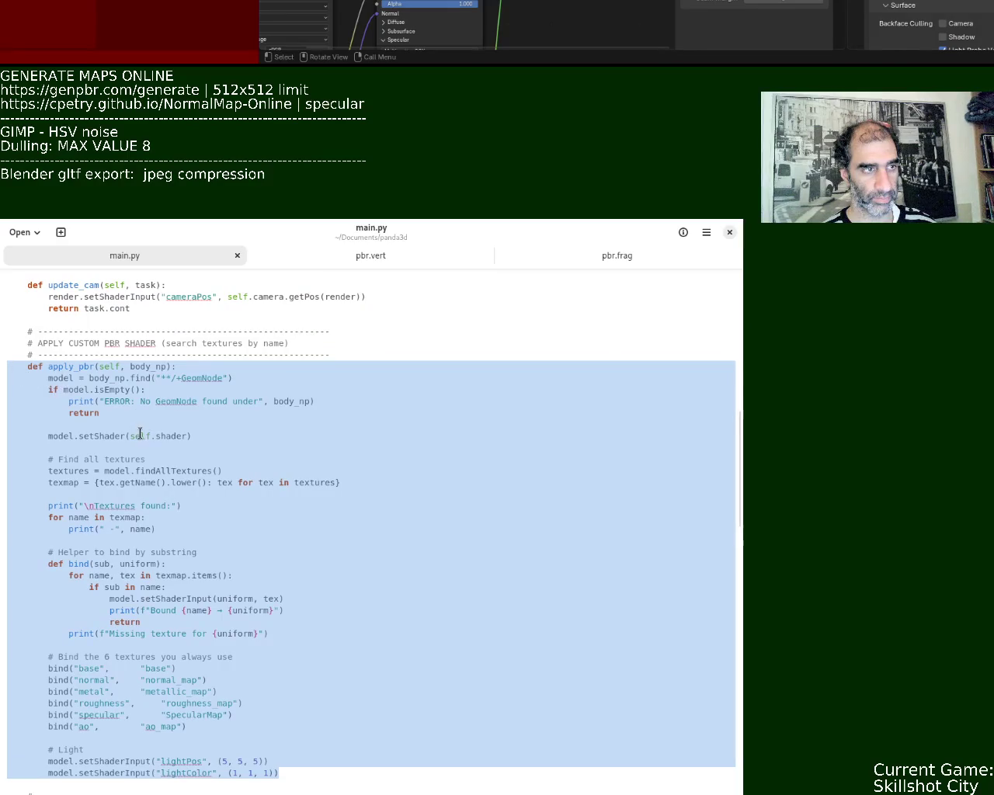
# Step: Paste the new apply_pbr binding only base, normal, metal and rough maps, indent it, and save main.py
pyautogui.hotkey('alt', 'Tab')
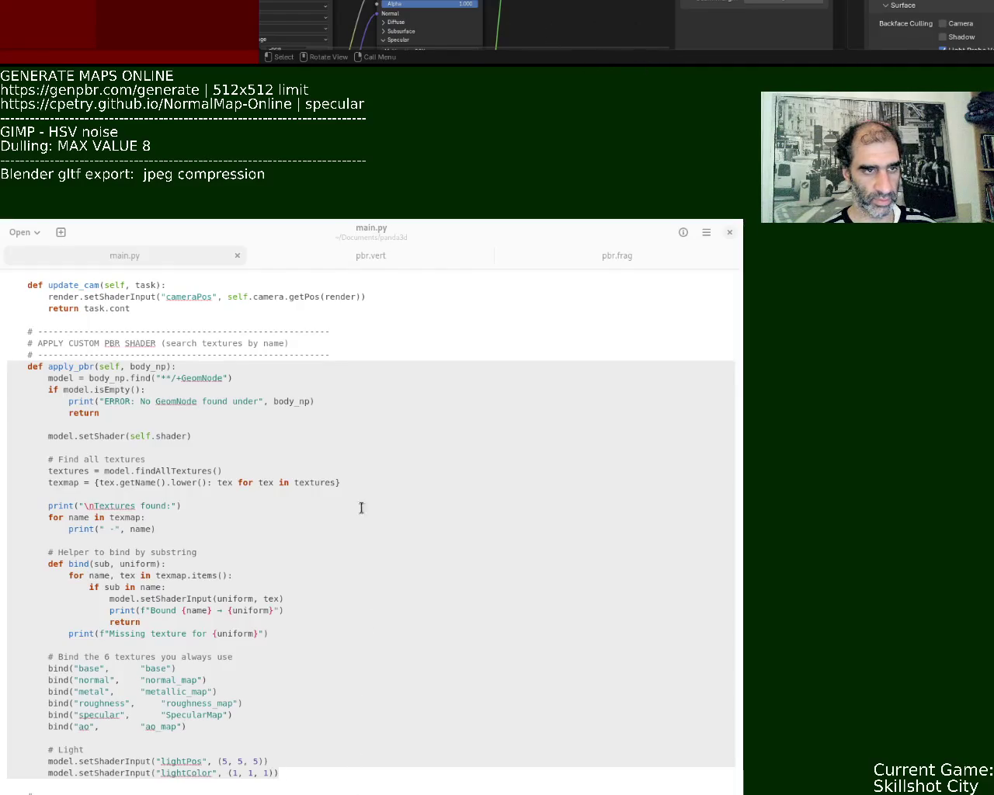
pyautogui.click(517, 631)
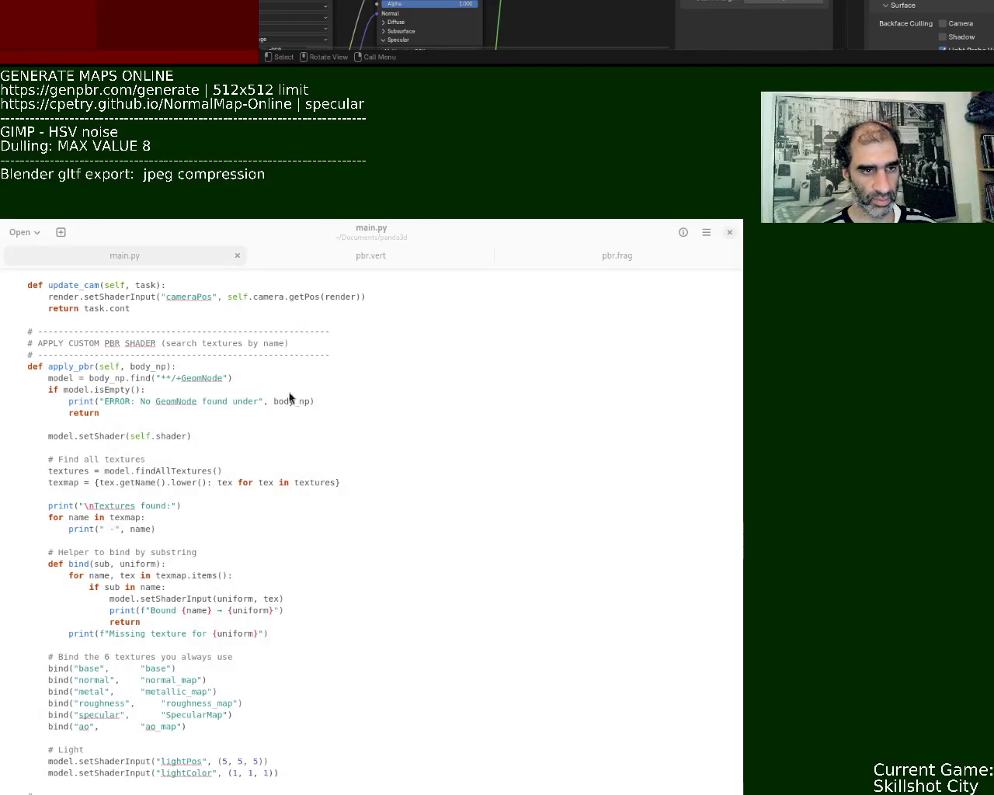
pyautogui.click(251, 590)
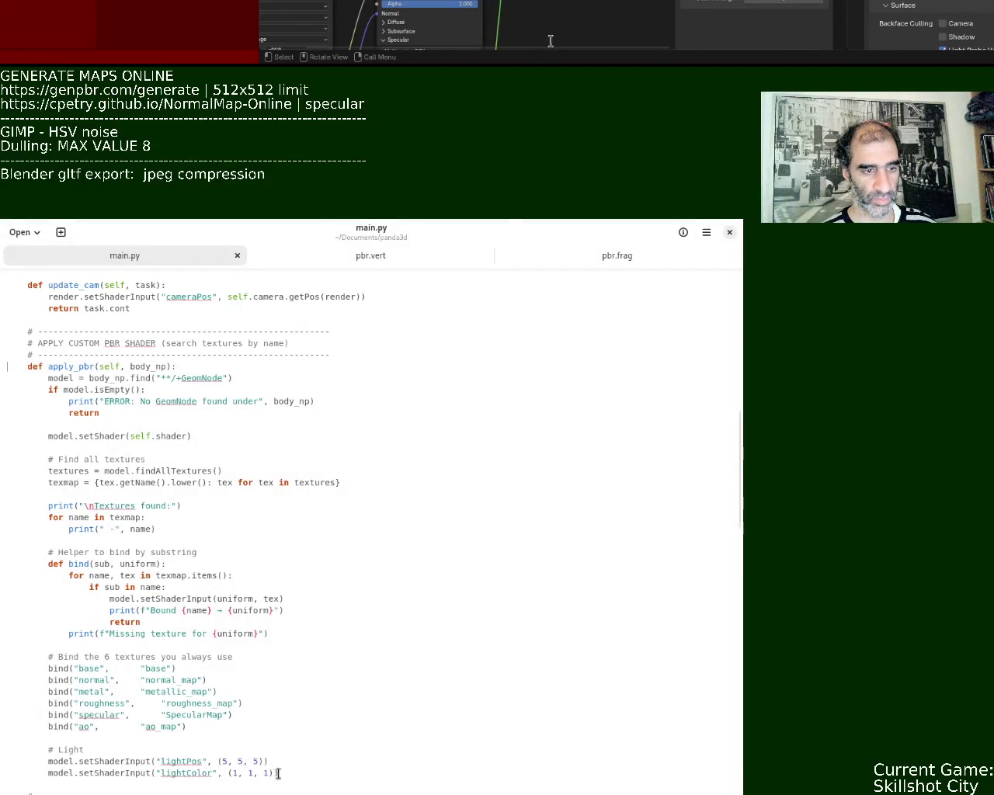
pyautogui.moveTo(278, 774); pyautogui.dragTo(1, 366)
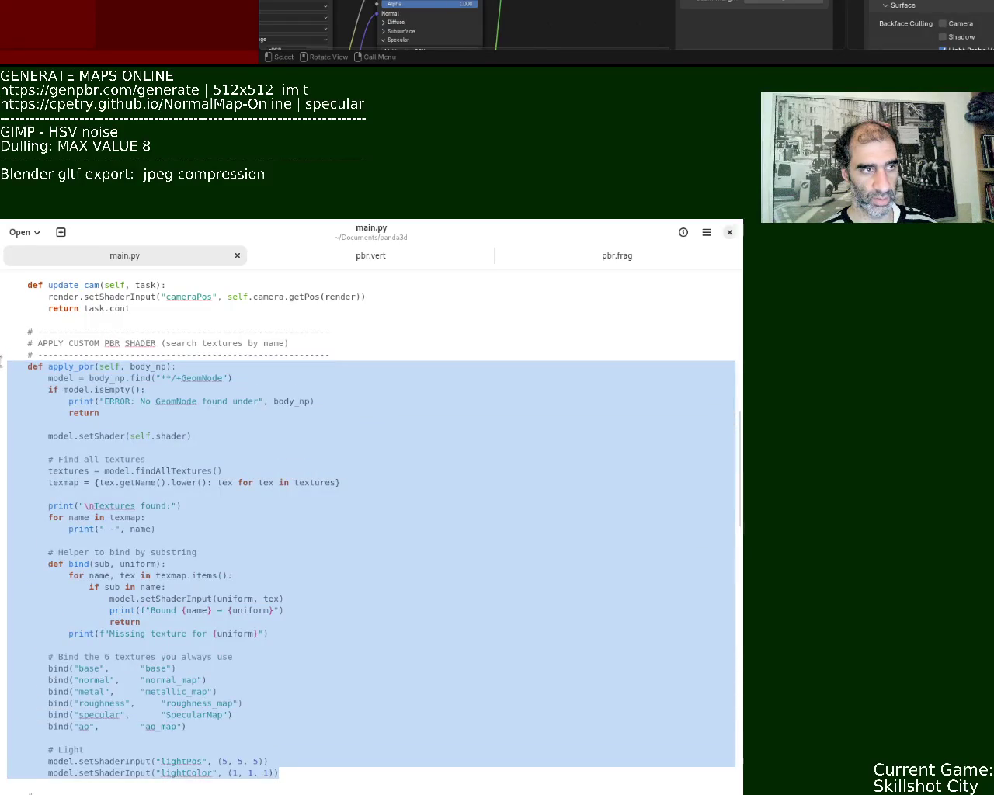
pyautogui.write('def apply_pbr(self, body_np):     model = body_np.find("**/+GeomNode")     if model.isEmpty():         print("ERROR: No GeomNode found under", body_np)         return      model.setShader(self.shader)      # Collect textures     textures = model.findAllTextures()     texmap = {tex.getName().lower(): tex for tex in textures}      print("\\nTextures found:")     for name in texmap:         print(" -", name)      # Helper     def bind(sub, uniform):         for name, tex in texmap.items():             if sub in name:                 model.setShaderInput(uniform, tex)                 print(f"Bound {name} → {uniform}")                 return         print(f"Missing texture for {uniform}")      # Updated bindings (matches your actual filenames)     bind("base", "base")     bind("normal", "normal_map")     bind("metal", "metallic_map")     bind("rough", "roughness_map")      # These do NOT exist in your export, so skip them     # bind("specular", "SpecularMap")     # bind("ao", "ao_map")      # Light     model.setShaderInput("lightPos", (5, 5, 5))     model.setShaderInput("lightColor", (1, 1, 1))')
pyautogui.moveTo(9, 355); pyautogui.dragTo(305, 782)
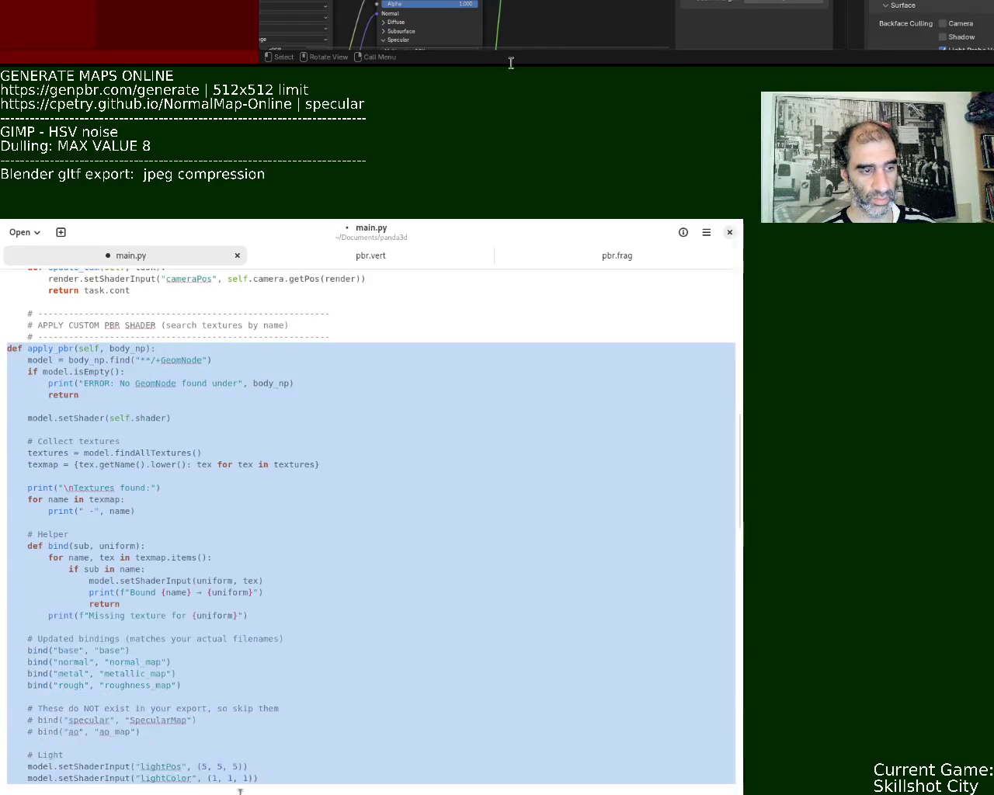
pyautogui.press('Tab')
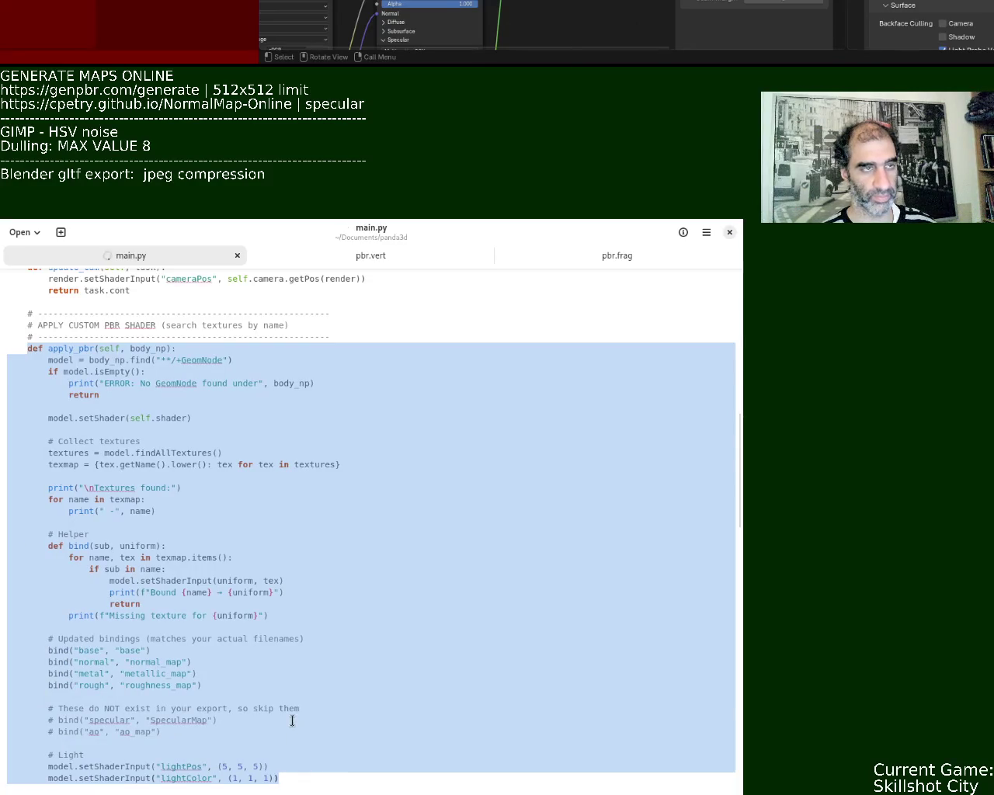
pyautogui.hotkey('ctrl', 's')
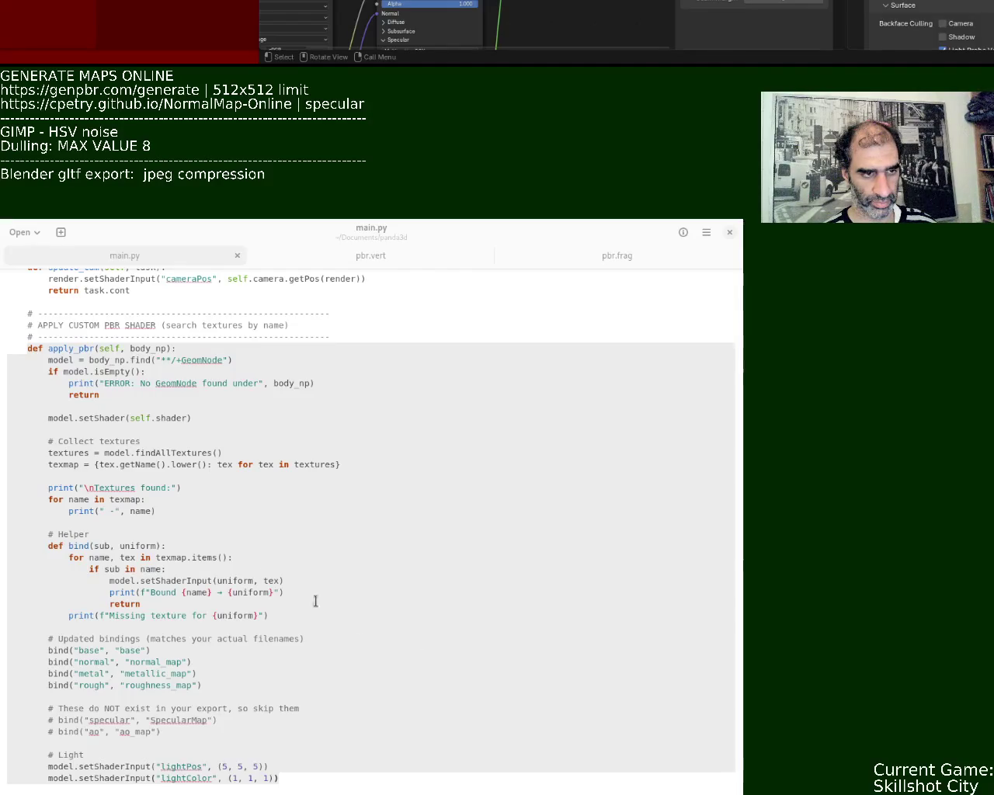
pyautogui.click(364, 576)
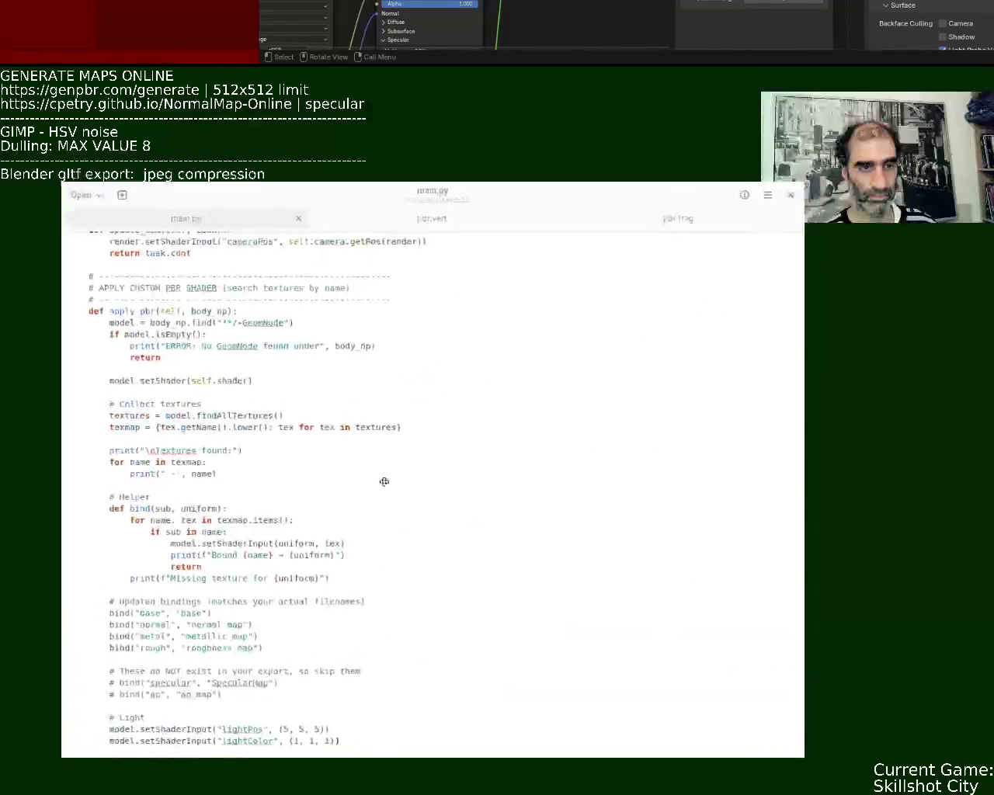
# Step: Return to Blender, check the File menu, and zoom in on ground_1's image texture nodes
pyautogui.hotkey('alt', 'Tab')
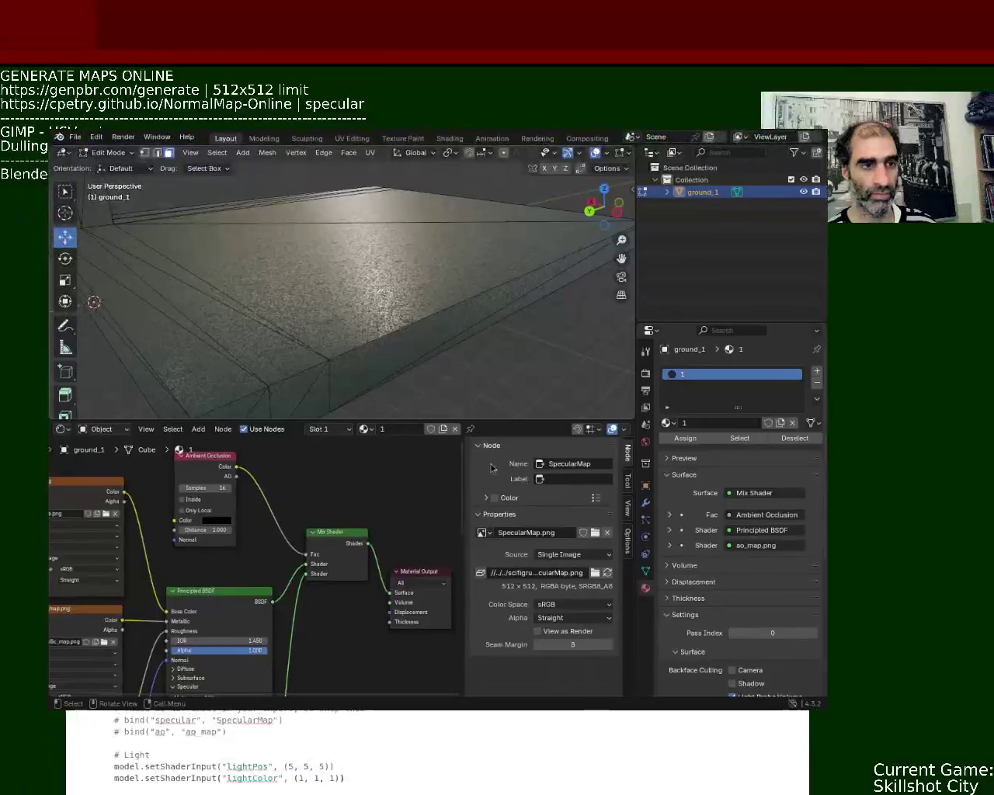
pyautogui.scroll(-3, 377, 603)
pyautogui.moveTo(378, 604)
pyautogui.mouseDown(button='middle')
pyautogui.moveTo(390, 502)
pyautogui.moveTo(373, 539)
pyautogui.moveTo(380, 528)
pyautogui.mouseUp(button='middle')
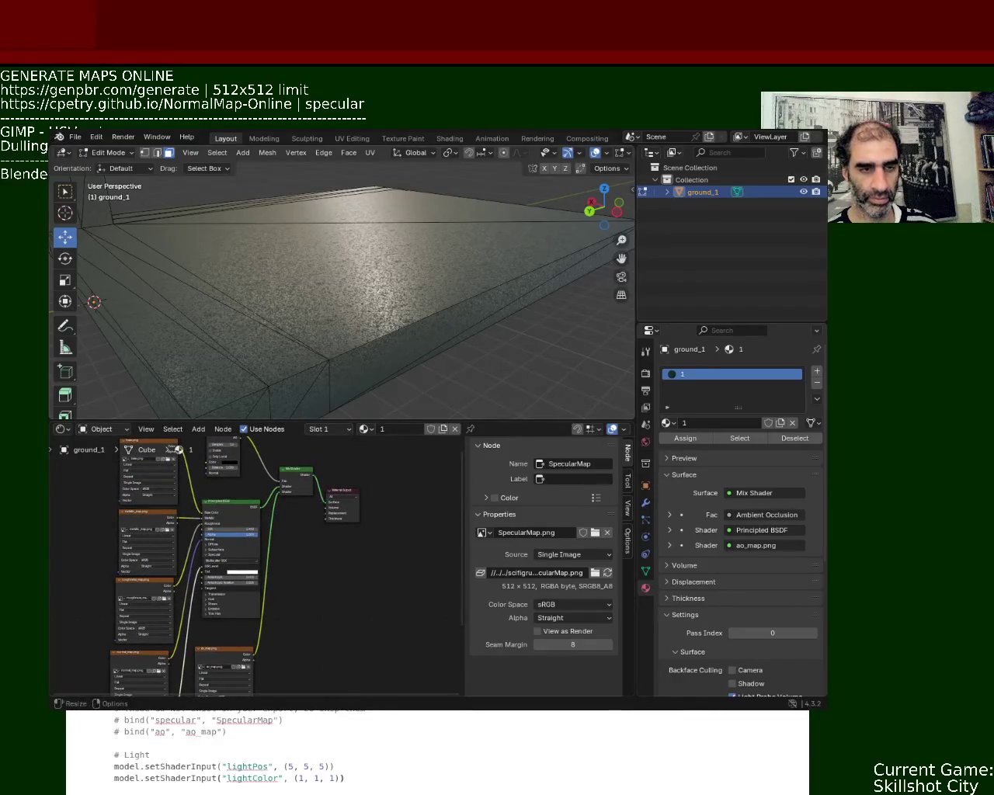
pyautogui.click(75, 137)
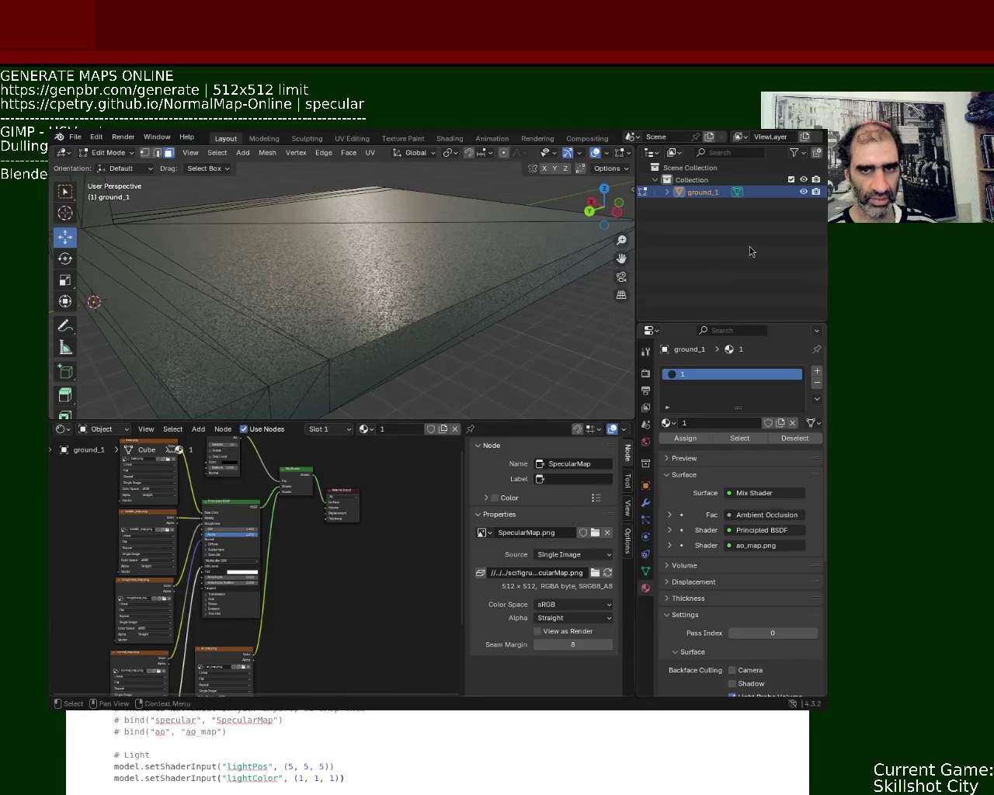
pyautogui.keyDown('ctrl'); pyautogui.moveTo(132, 683); pyautogui.dragTo(361, 455, button='middle'); pyautogui.keyUp('ctrl')
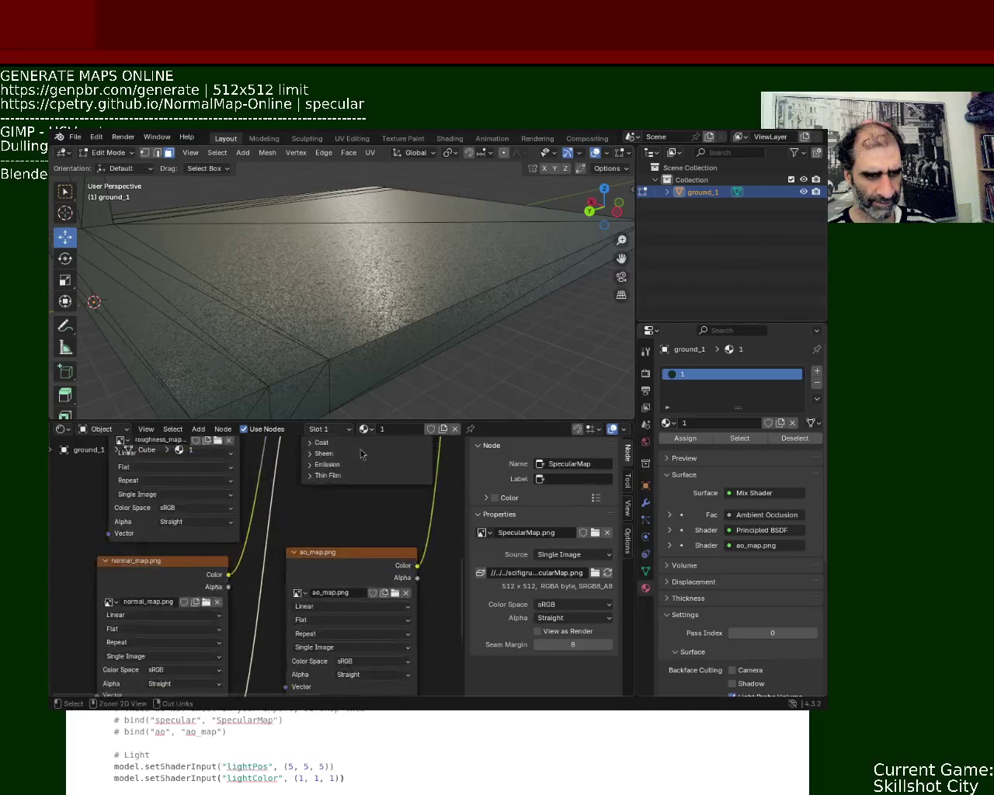
# Step: Pan up the Principled BSDF to the Ambient Occlusion node and rewire the Mix Shader factor
pyautogui.moveTo(326, 517); pyautogui.dragTo(284, 614, button='middle')
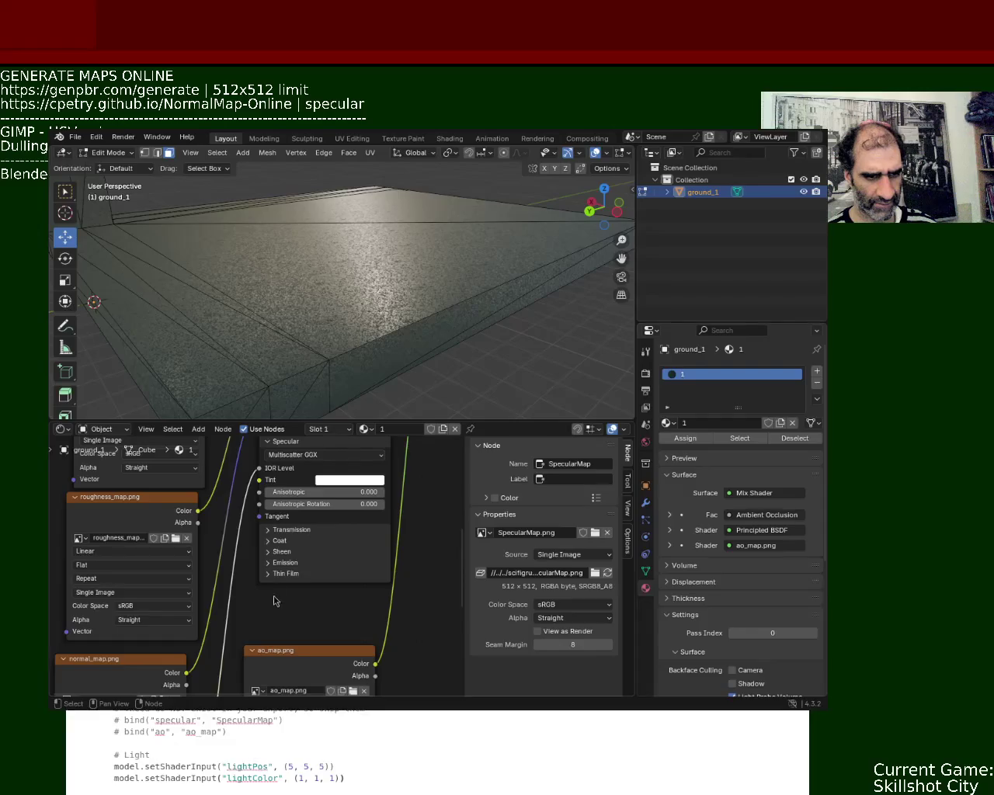
pyautogui.moveTo(229, 514); pyautogui.dragTo(217, 608, button='middle')
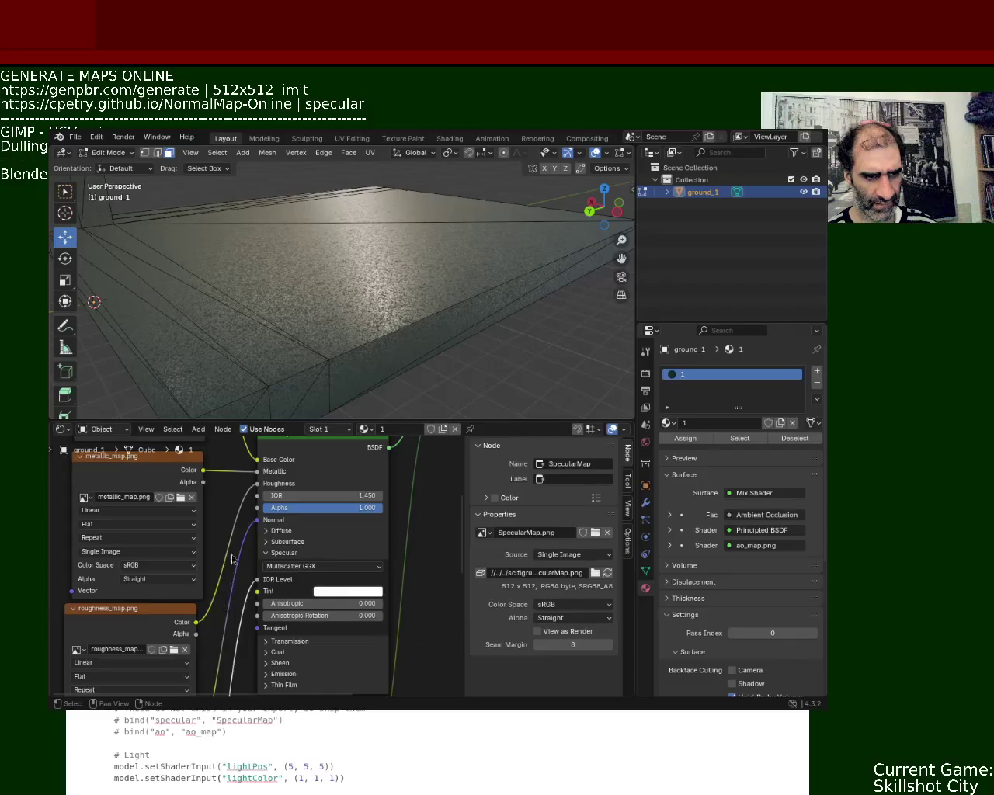
pyautogui.moveTo(220, 498); pyautogui.dragTo(200, 575, button='middle')
pyautogui.moveTo(244, 478); pyautogui.dragTo(219, 601, button='middle')
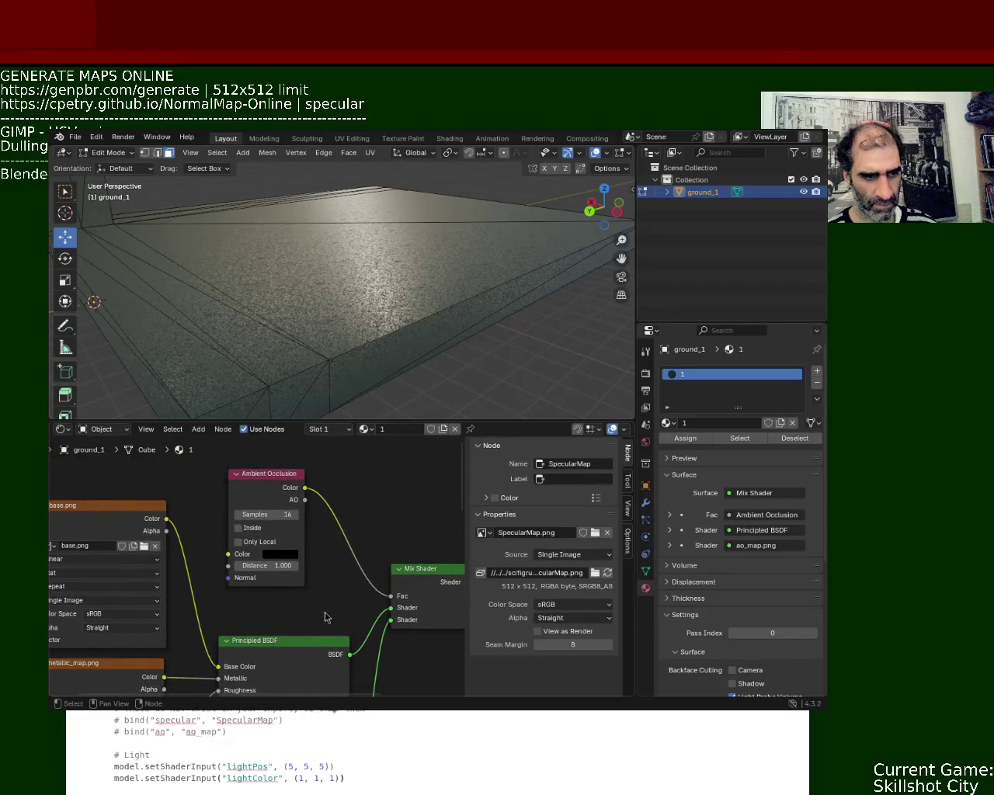
pyautogui.moveTo(305, 488)
pyautogui.mouseDown()
pyautogui.moveTo(317, 498)
pyautogui.moveTo(309, 489)
pyautogui.mouseUp()
pyautogui.press('Escape')
pyautogui.moveTo(385, 598)
pyautogui.mouseDown()
pyautogui.moveTo(342, 547)
pyautogui.moveTo(391, 596)
pyautogui.mouseUp()
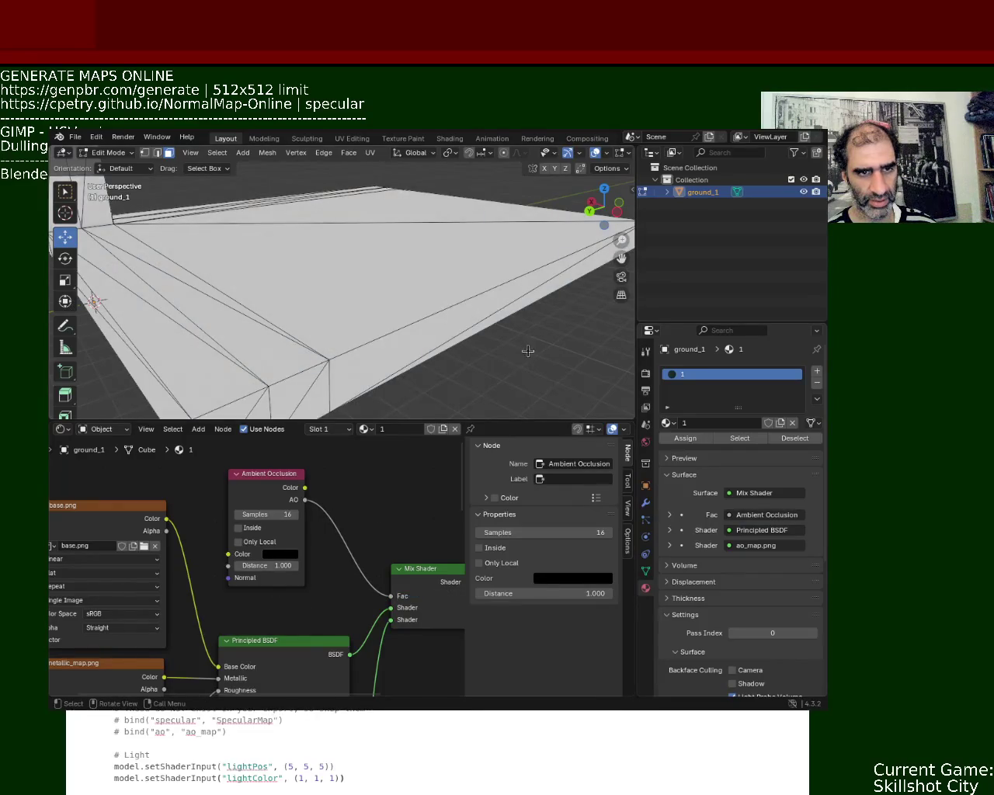
# Step: Switch the viewport to material preview and link Ambient Occlusion Color into the Mix Shader Fac
pyautogui.moveTo(634, 190); pyautogui.dragTo(741, 190)
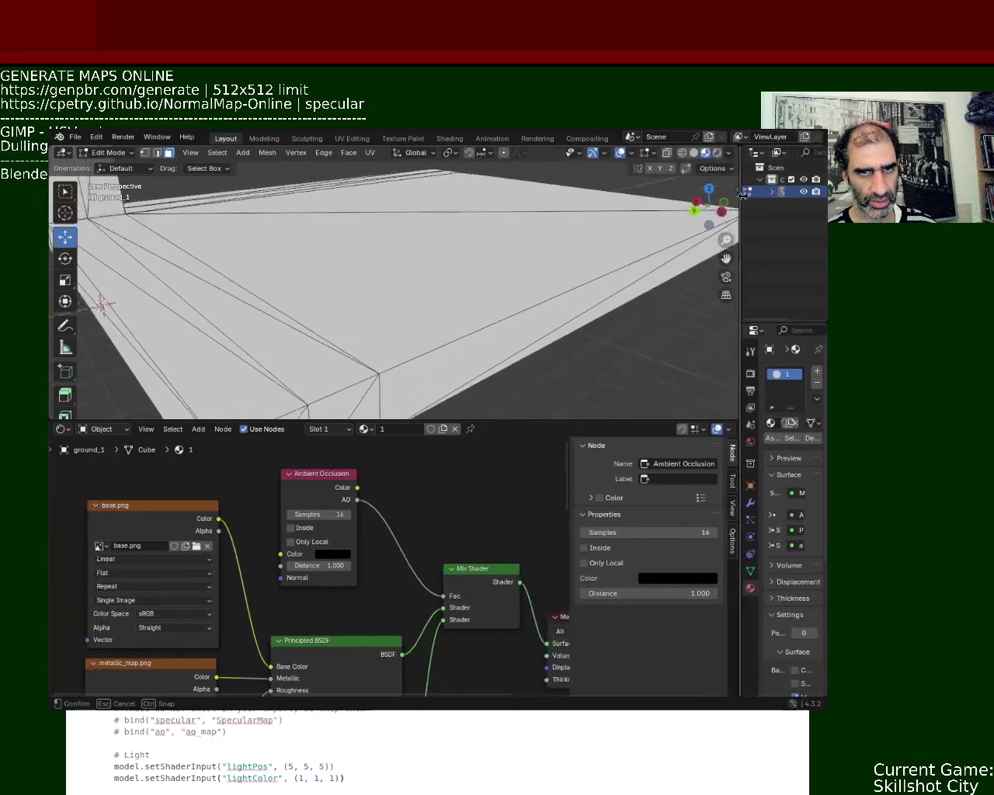
pyautogui.click(697, 155)
pyautogui.click(705, 153)
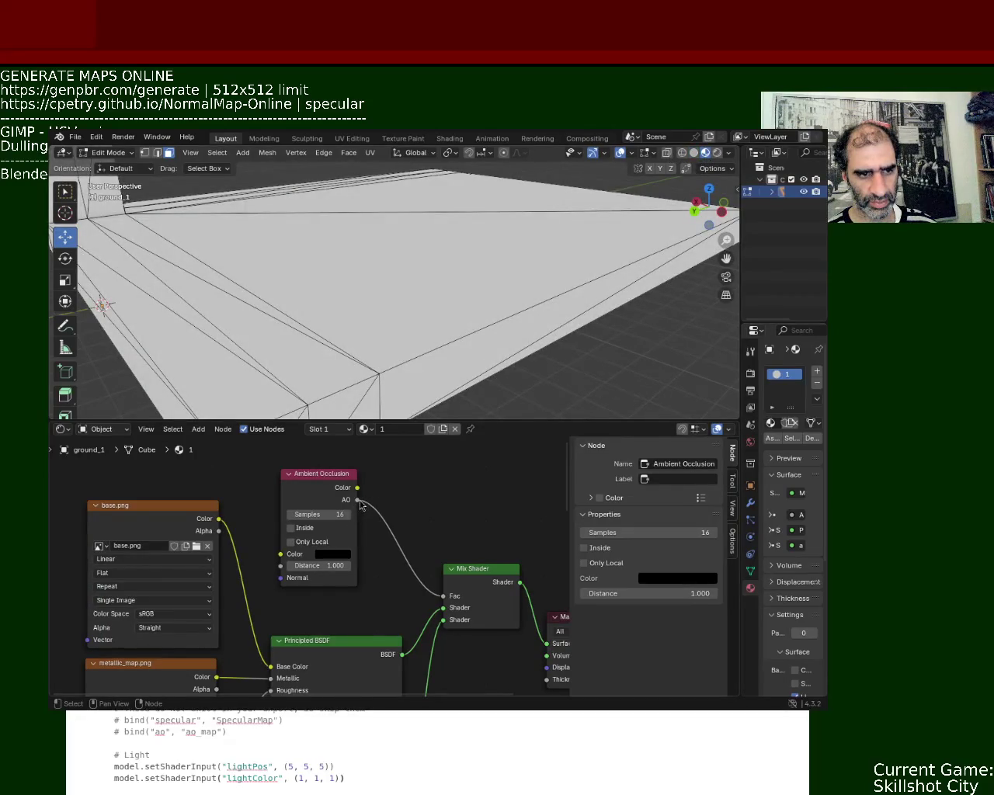
pyautogui.moveTo(358, 499); pyautogui.dragTo(403, 553)
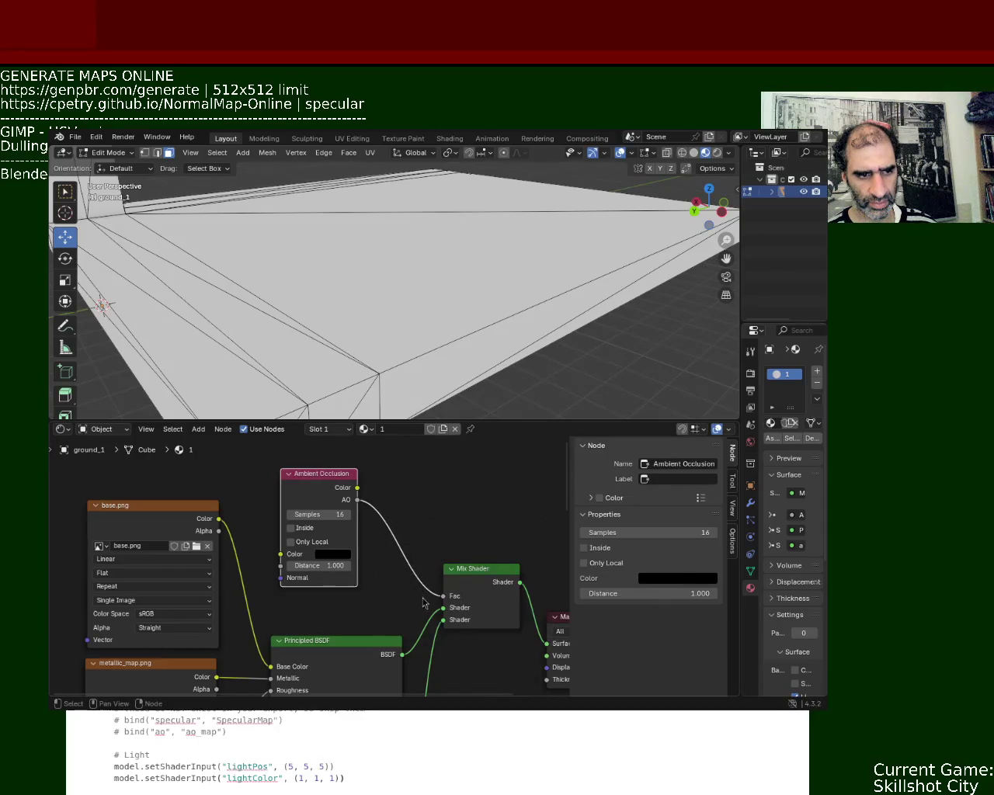
pyautogui.moveTo(358, 500)
pyautogui.mouseDown()
pyautogui.moveTo(352, 519)
pyautogui.moveTo(444, 595)
pyautogui.mouseUp()
pyautogui.moveTo(499, 295); pyautogui.dragTo(490, 298, button='middle')
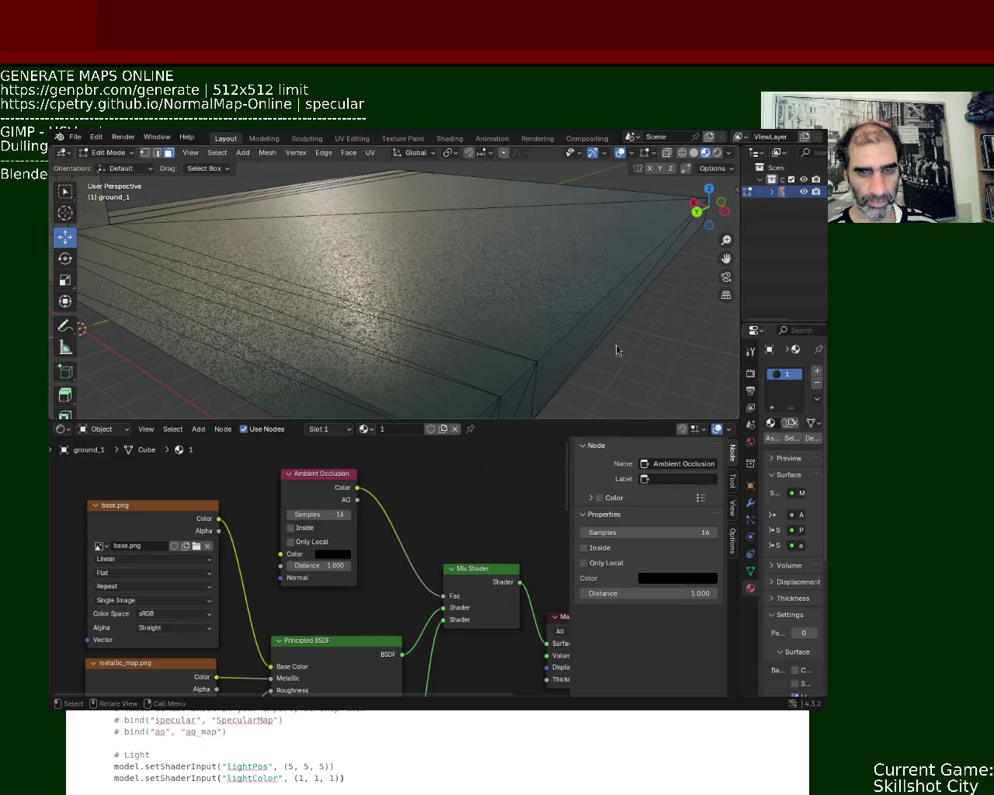
pyautogui.moveTo(399, 570); pyautogui.dragTo(378, 473, button='middle')
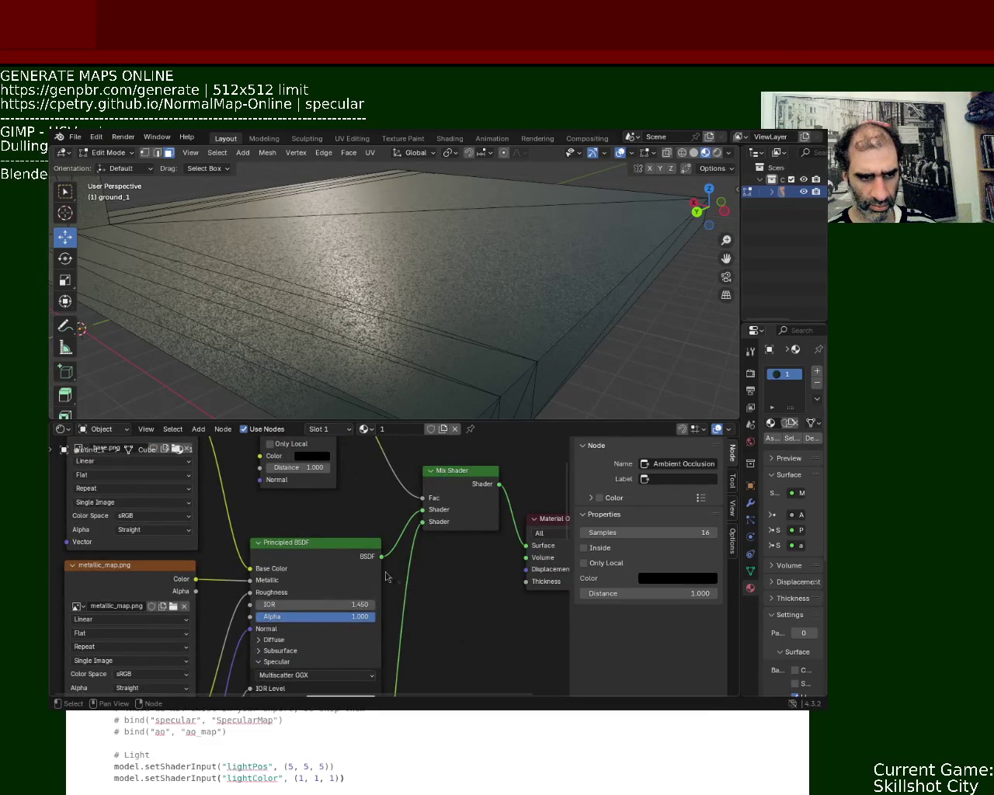
# Step: Pan through the ground node tree, nudge Material Output up-right, and zoom out to see everything
pyautogui.moveTo(426, 552); pyautogui.dragTo(461, 495, button='middle')
pyautogui.moveTo(179, 633); pyautogui.dragTo(195, 550, button='middle')
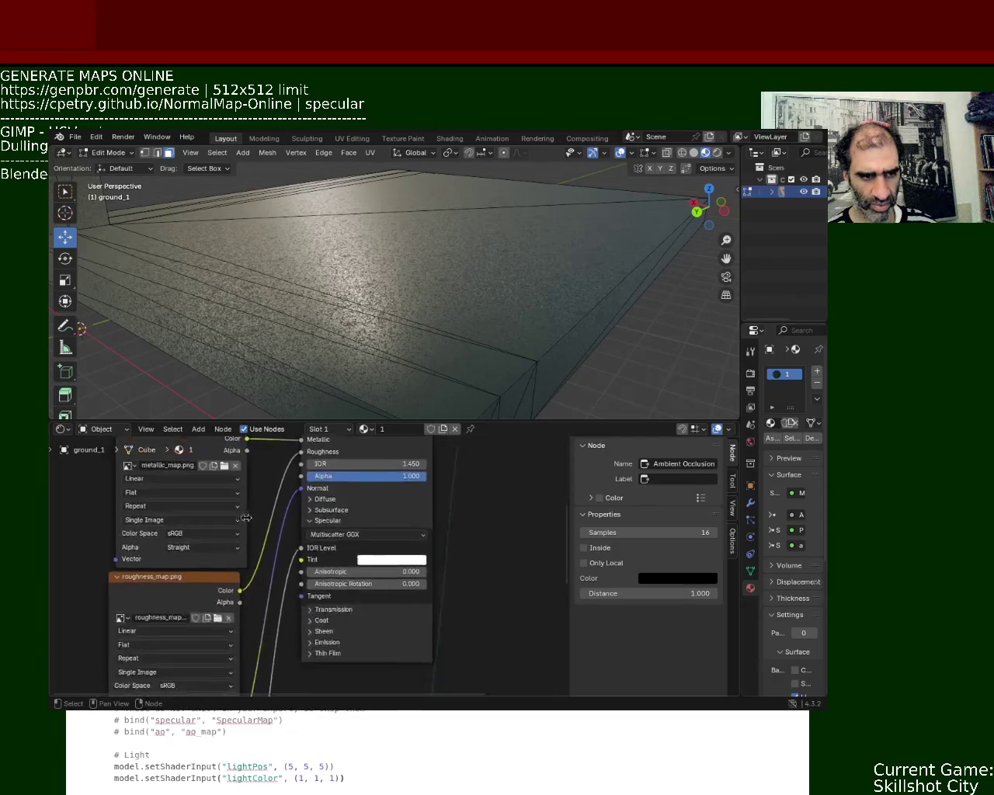
pyautogui.moveTo(482, 640); pyautogui.dragTo(486, 599, button='middle')
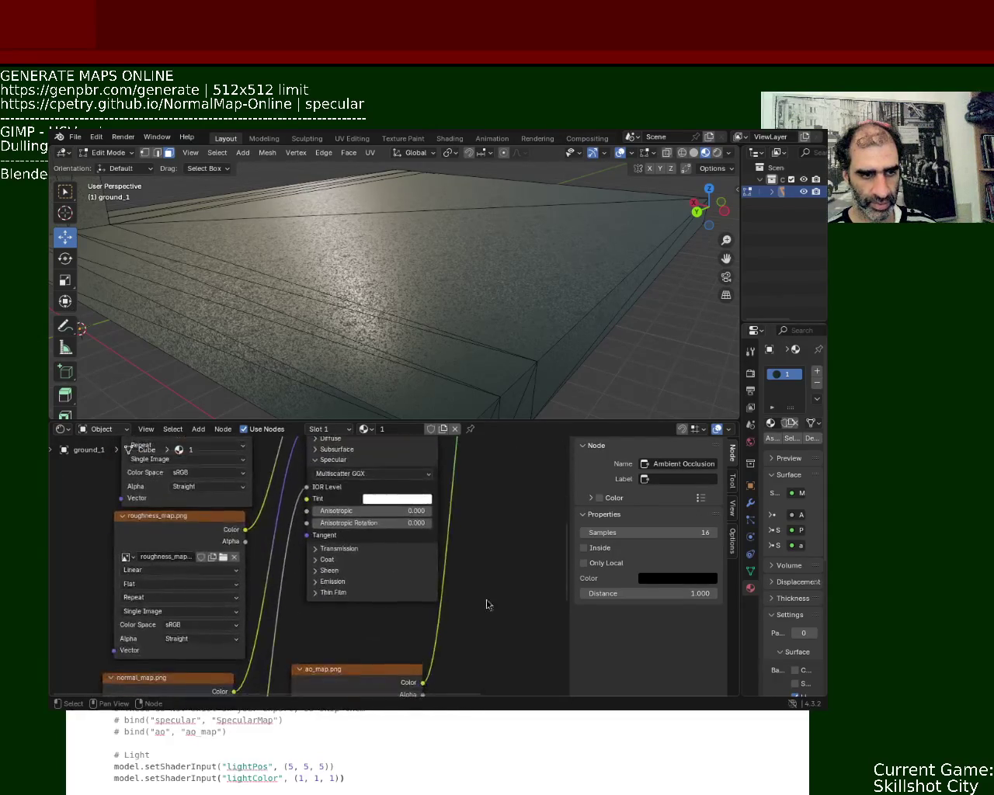
pyautogui.moveTo(423, 650)
pyautogui.mouseDown(button='middle')
pyautogui.moveTo(425, 534)
pyautogui.moveTo(478, 640)
pyautogui.moveTo(507, 490)
pyautogui.moveTo(488, 564)
pyautogui.moveTo(481, 448)
pyautogui.moveTo(433, 473)
pyautogui.moveTo(431, 550)
pyautogui.mouseUp(button='middle')
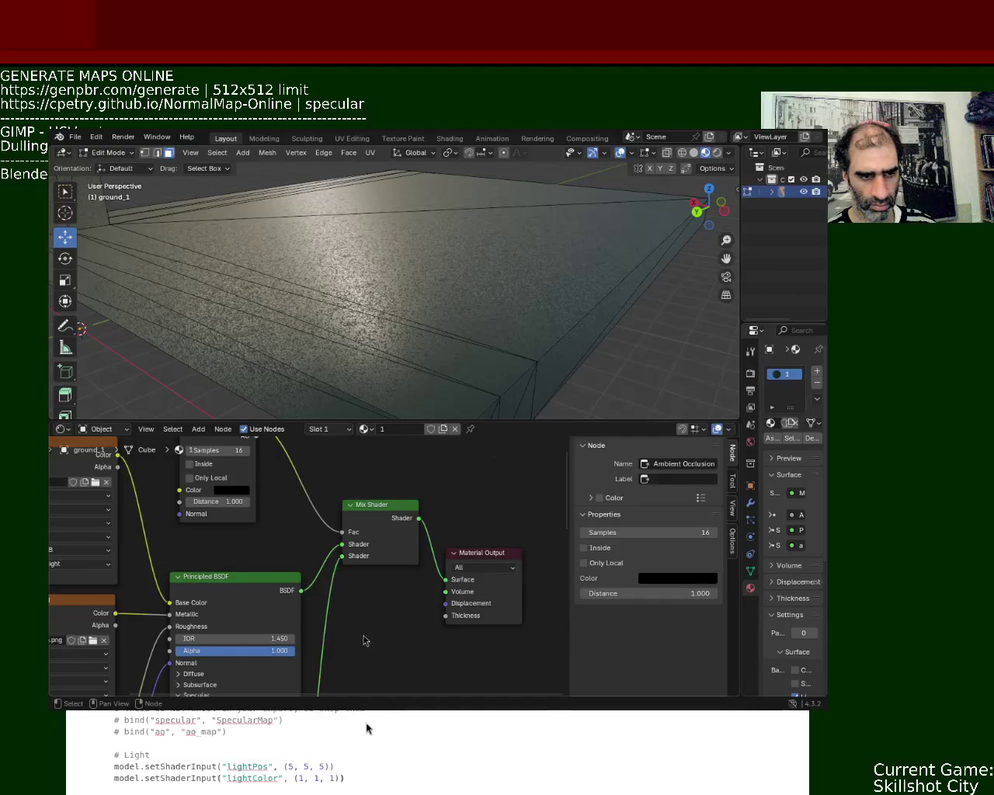
pyautogui.scroll(-2, 362, 595)
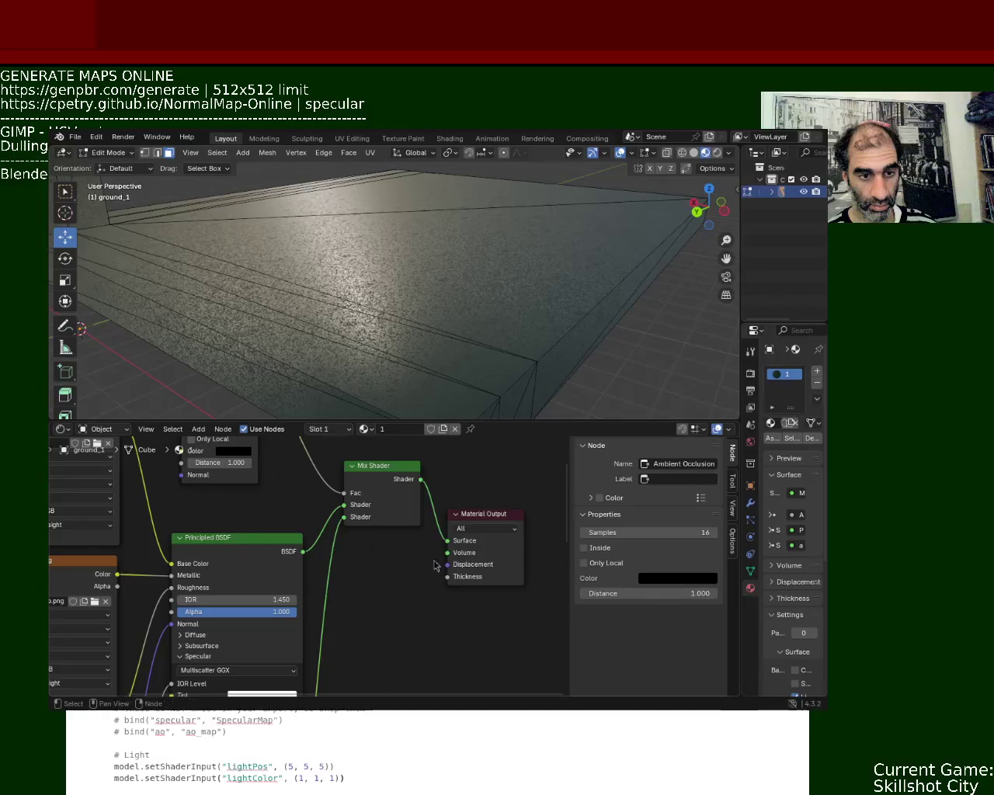
pyautogui.moveTo(493, 514); pyautogui.dragTo(510, 477)
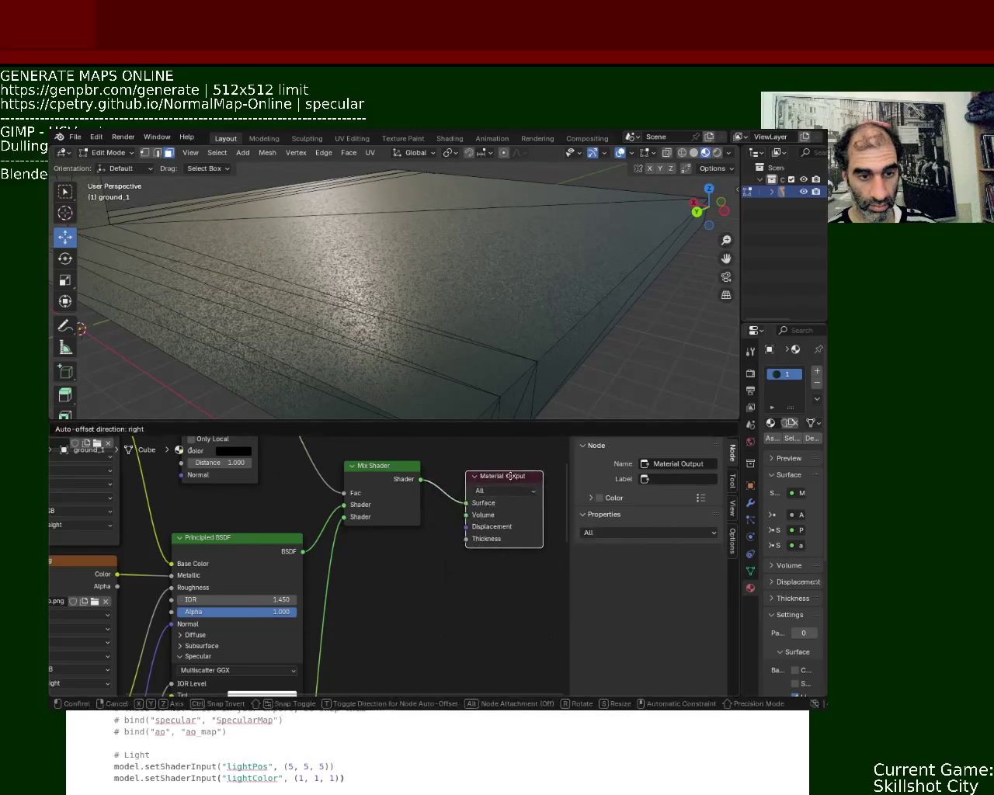
pyautogui.scroll(-2, 406, 628)
pyautogui.scroll(-1, 412, 637)
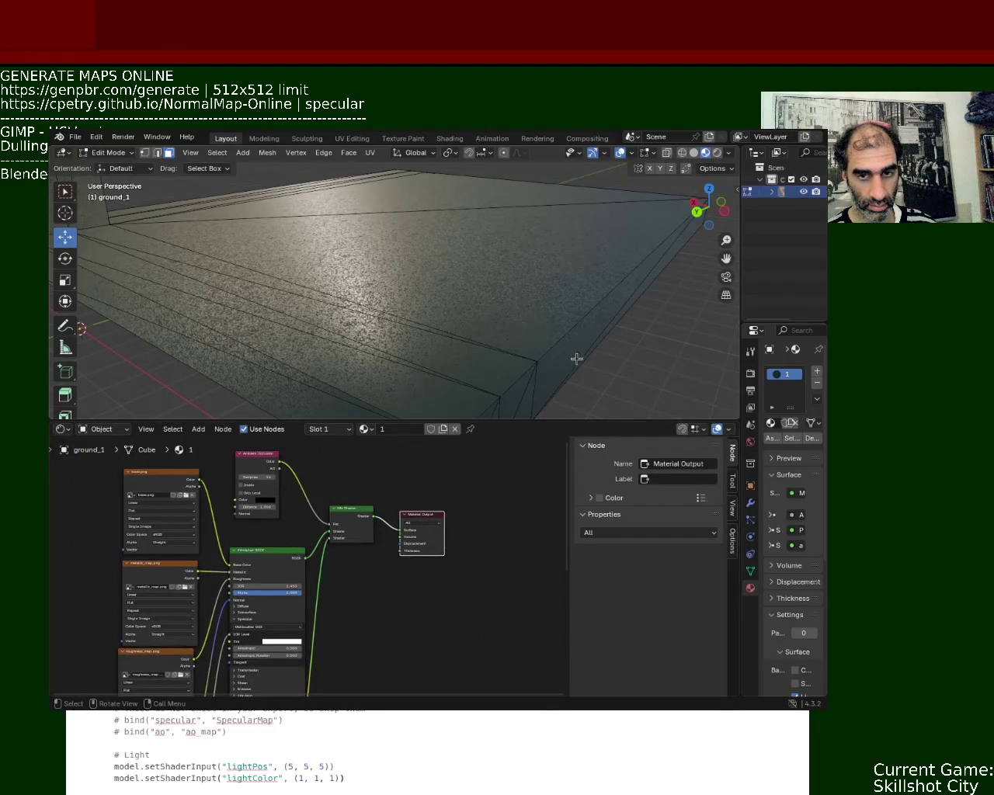
# Step: Drag the viewport–Properties border left to widen the column showing the material's surface inputs
pyautogui.moveTo(741, 318)
pyautogui.mouseDown()
pyautogui.moveTo(664, 328)
pyautogui.moveTo(682, 328)
pyautogui.mouseUp()
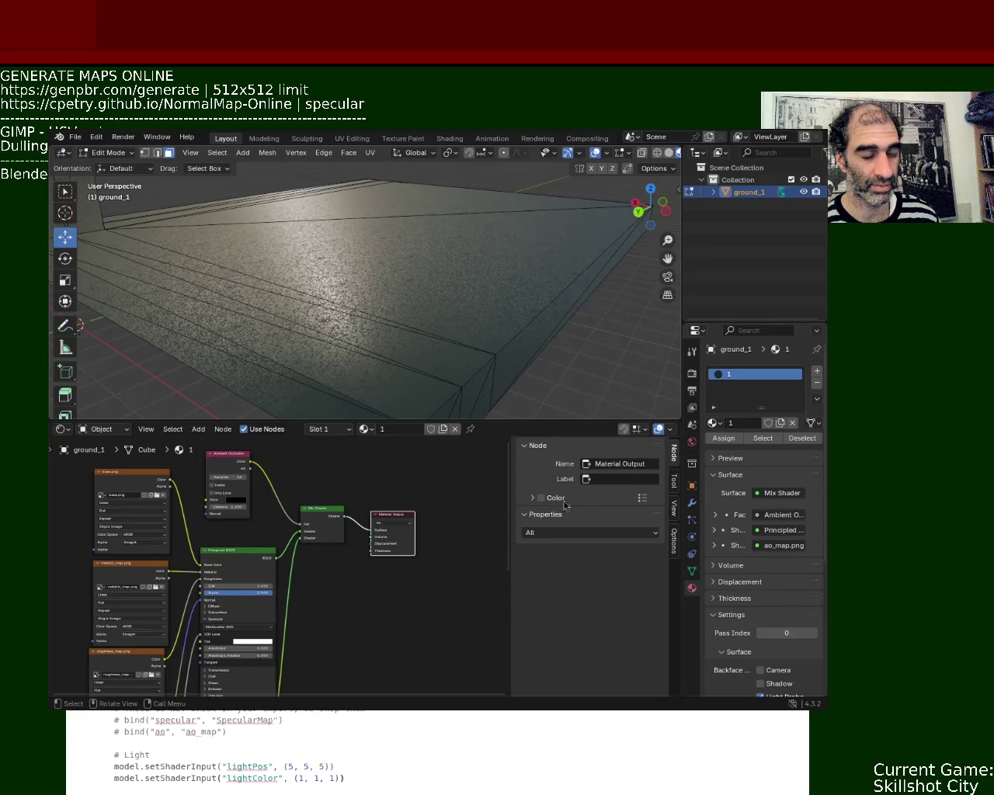
# Step: Delete the Ambient Occlusion and Mix Shader nodes and link Principled BSDF straight to Material Output Surface
pyautogui.click(237, 477)
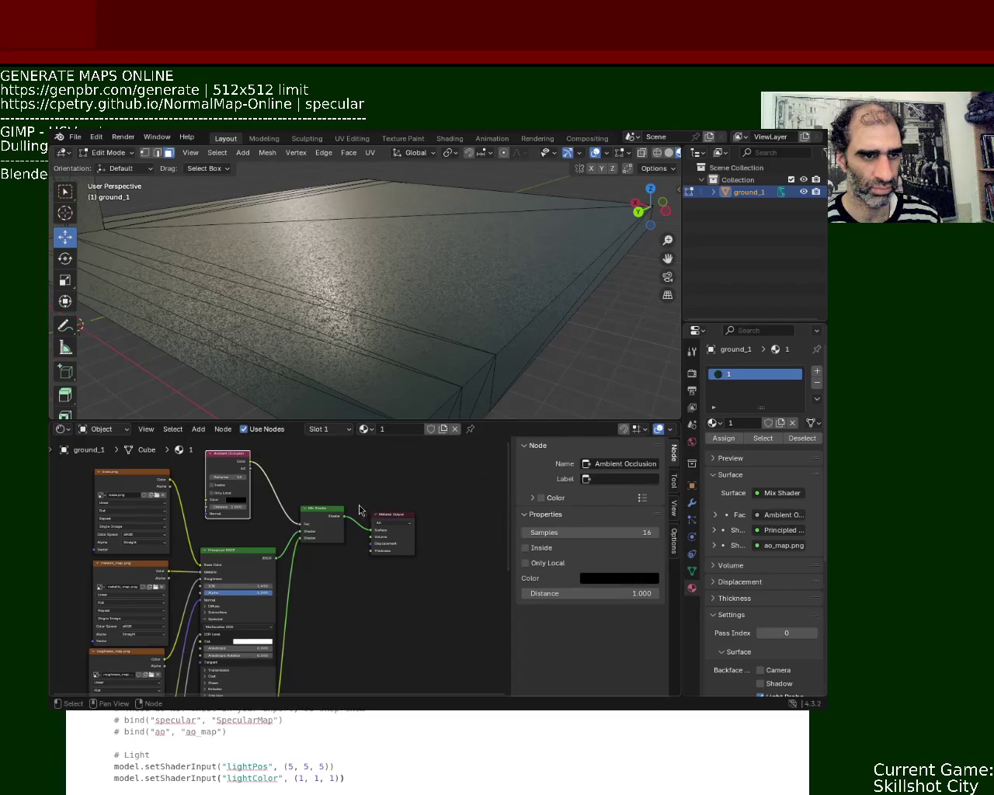
pyautogui.press('x')
pyautogui.moveTo(457, 211); pyautogui.dragTo(425, 212, button='middle')
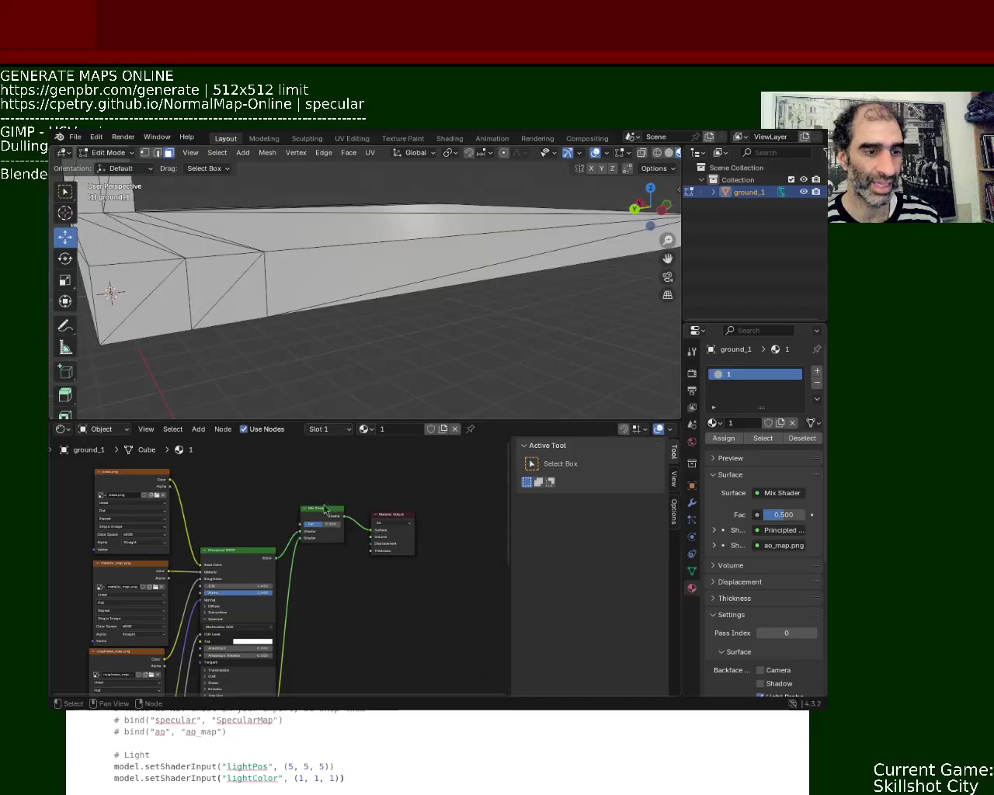
pyautogui.click(332, 515)
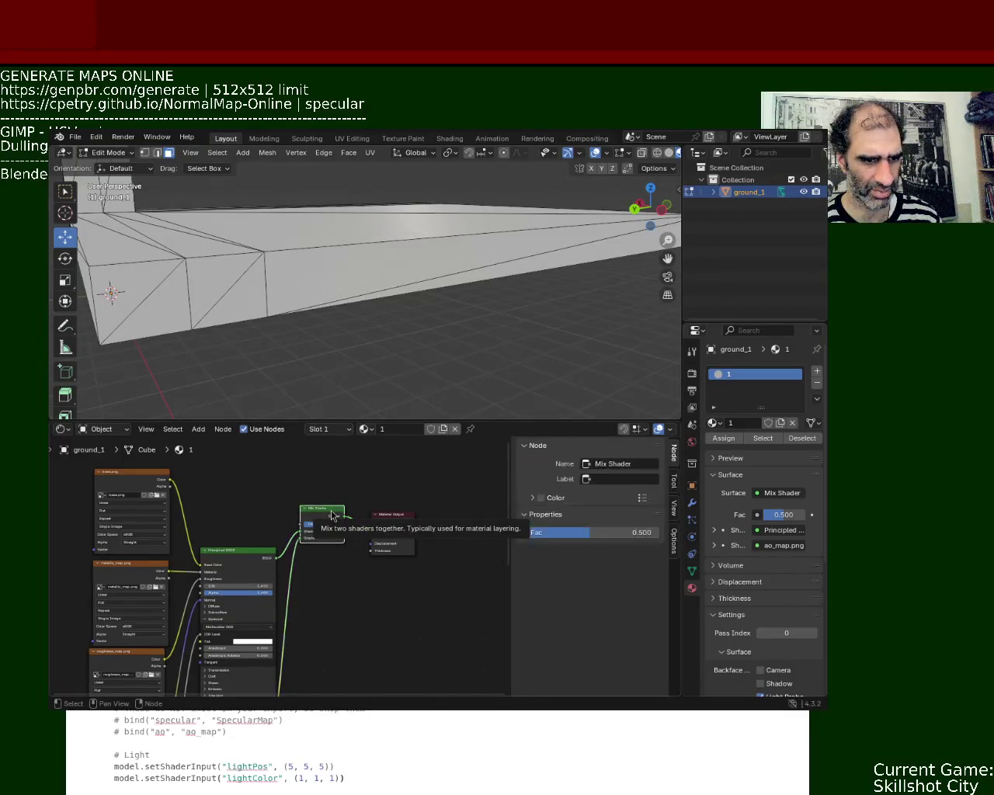
pyautogui.press('x')
pyautogui.moveTo(276, 557); pyautogui.dragTo(371, 530)
pyautogui.moveTo(415, 362)
pyautogui.mouseDown(button='middle')
pyautogui.moveTo(423, 235)
pyautogui.moveTo(358, 303)
pyautogui.moveTo(324, 288)
pyautogui.moveTo(392, 294)
pyautogui.moveTo(407, 334)
pyautogui.mouseUp(button='middle')
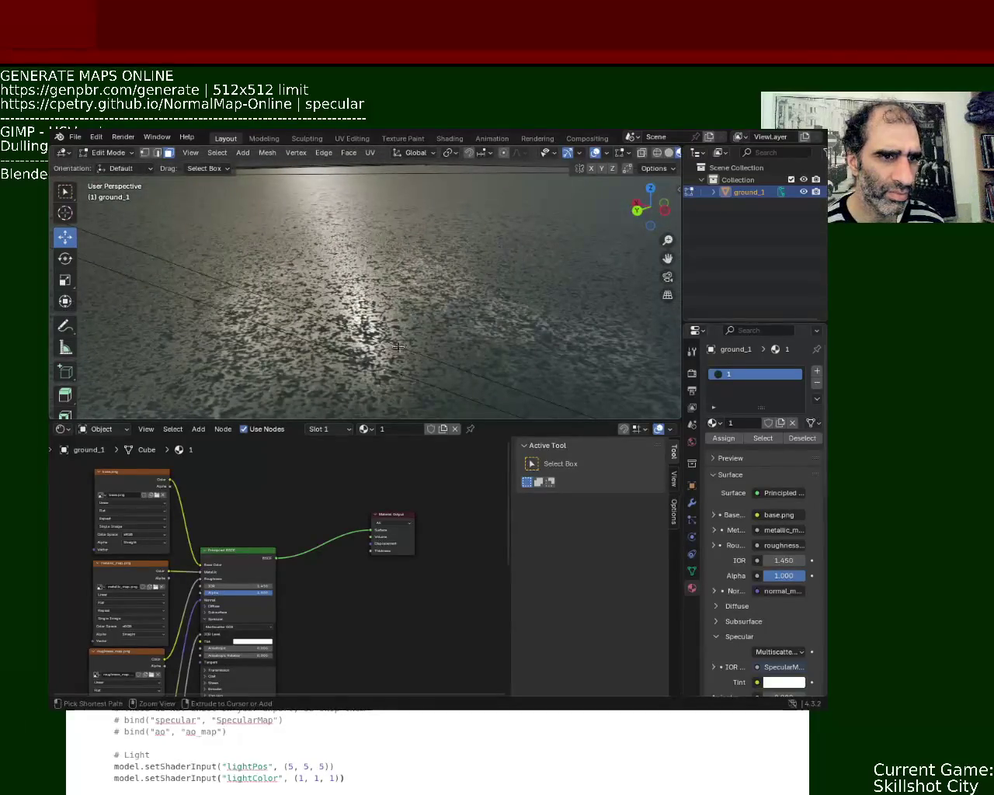
# Step: Enlarge the node editor and delete the leftover ao_map image node from ground_1
pyautogui.moveTo(429, 420); pyautogui.dragTo(429, 388)
pyautogui.moveTo(371, 300)
pyautogui.mouseDown(button='middle')
pyautogui.moveTo(406, 276)
pyautogui.moveTo(395, 249)
pyautogui.mouseUp(button='middle')
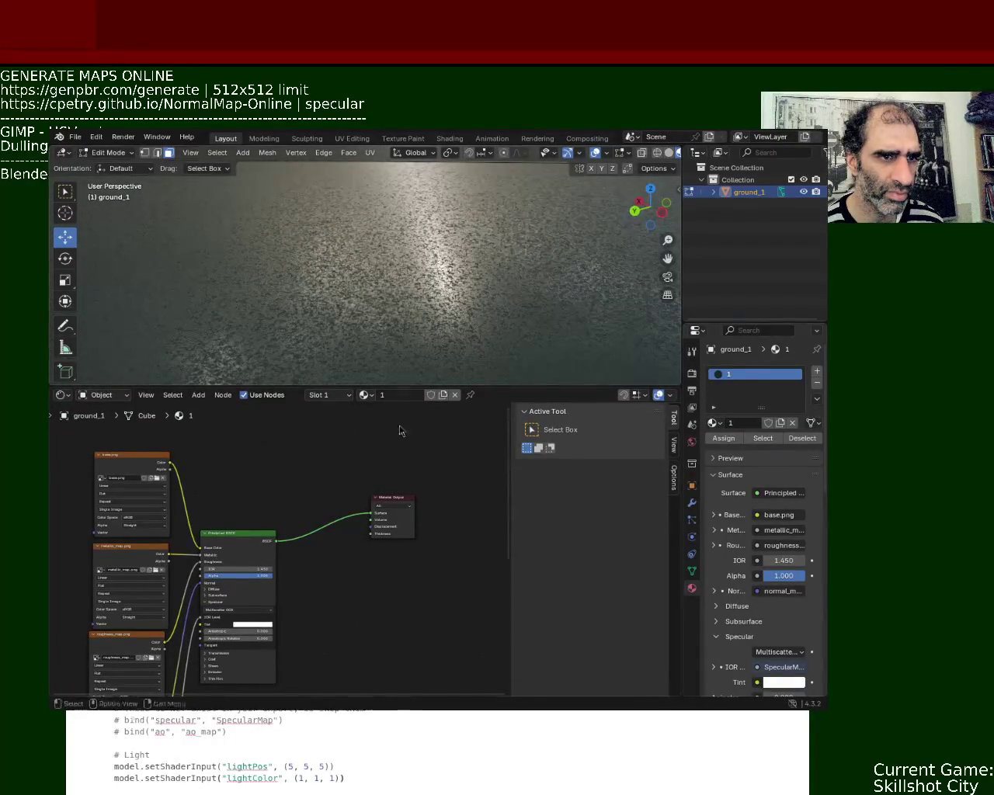
pyautogui.moveTo(401, 381); pyautogui.dragTo(404, 211)
pyautogui.moveTo(339, 490); pyautogui.dragTo(460, 384, button='middle')
pyautogui.moveTo(459, 384); pyautogui.dragTo(342, 473)
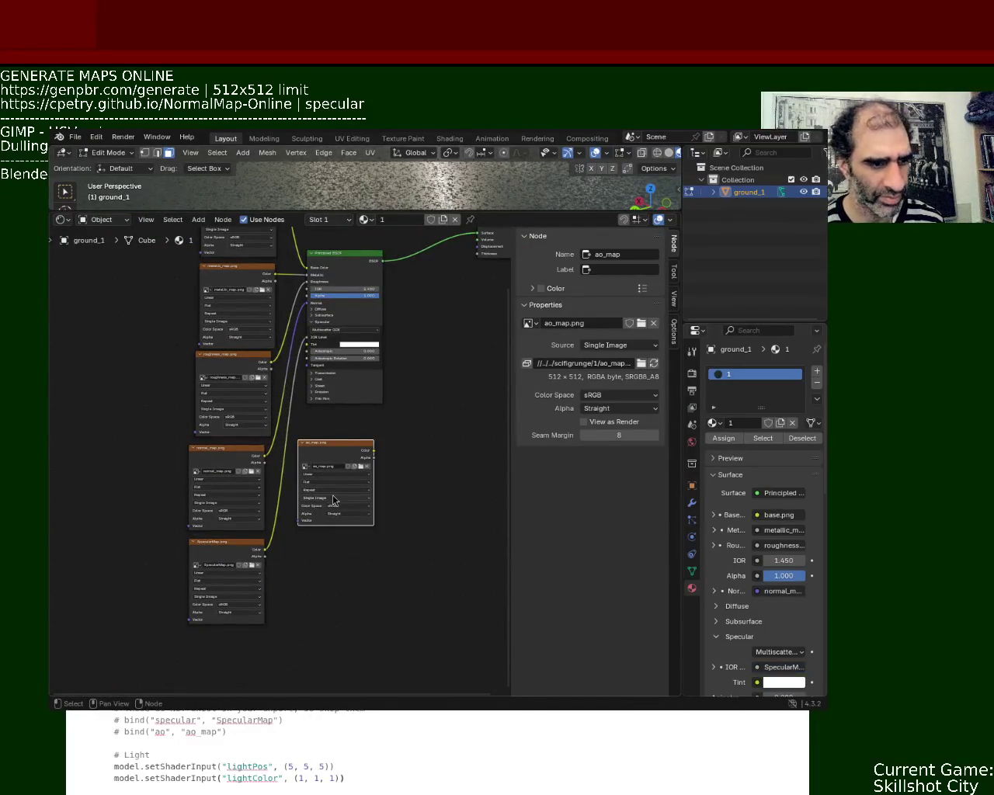
pyautogui.press('Delete')
pyautogui.moveTo(376, 465); pyautogui.dragTo(380, 551, button='middle')
pyautogui.moveTo(379, 273); pyautogui.dragTo(327, 390, button='middle')
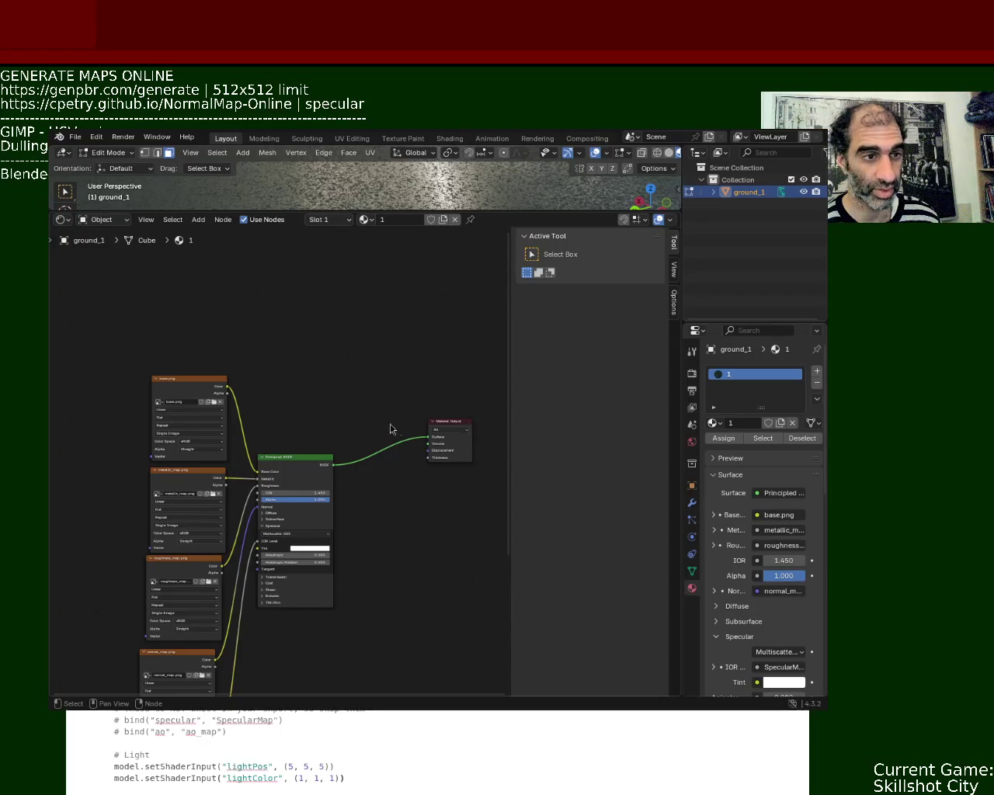
# Step: Delete the SpecularMap texture node, then view the ground slab from a grazing angle
pyautogui.press('Home')
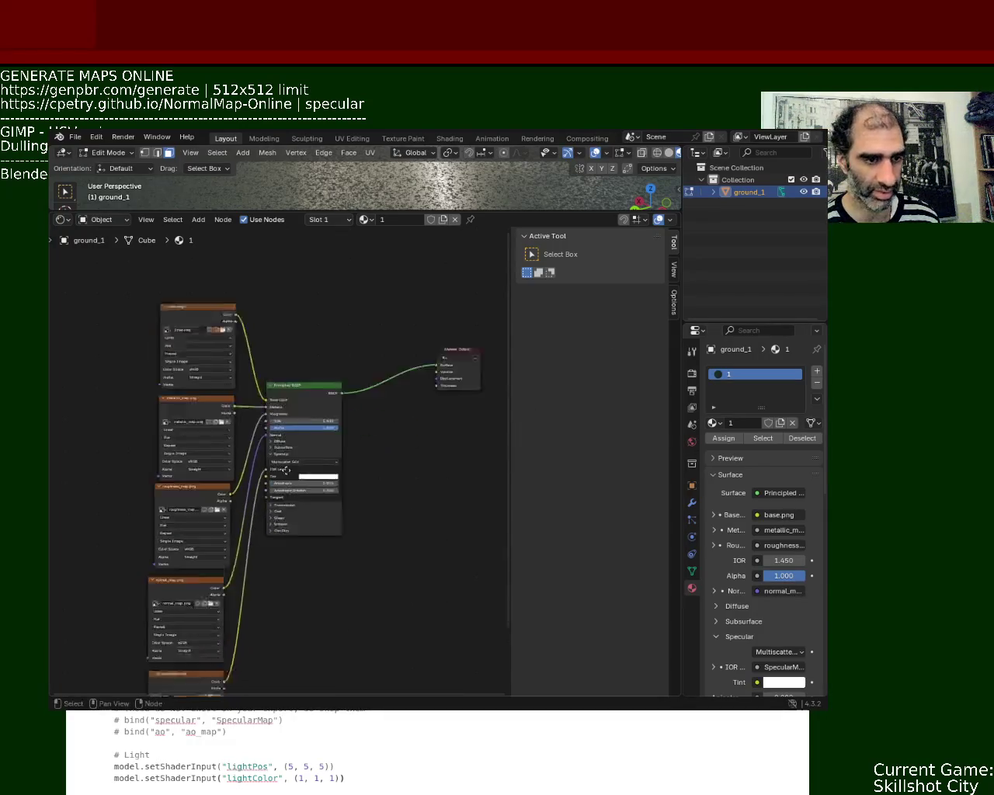
pyautogui.click(200, 614)
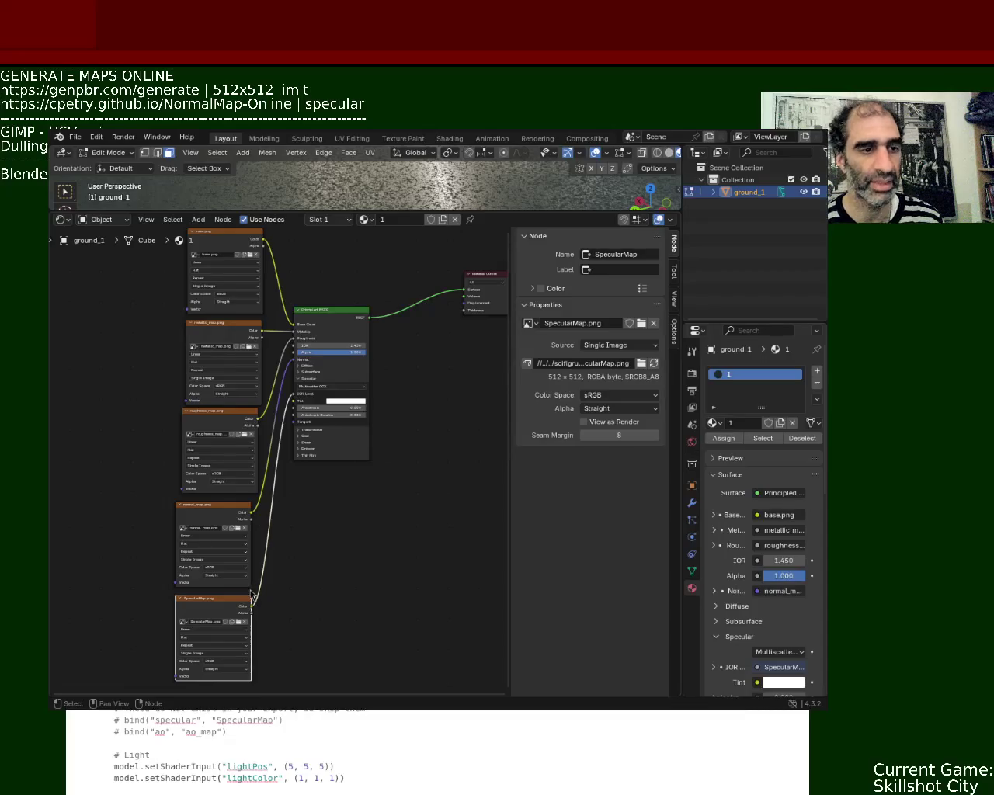
pyautogui.press('Delete')
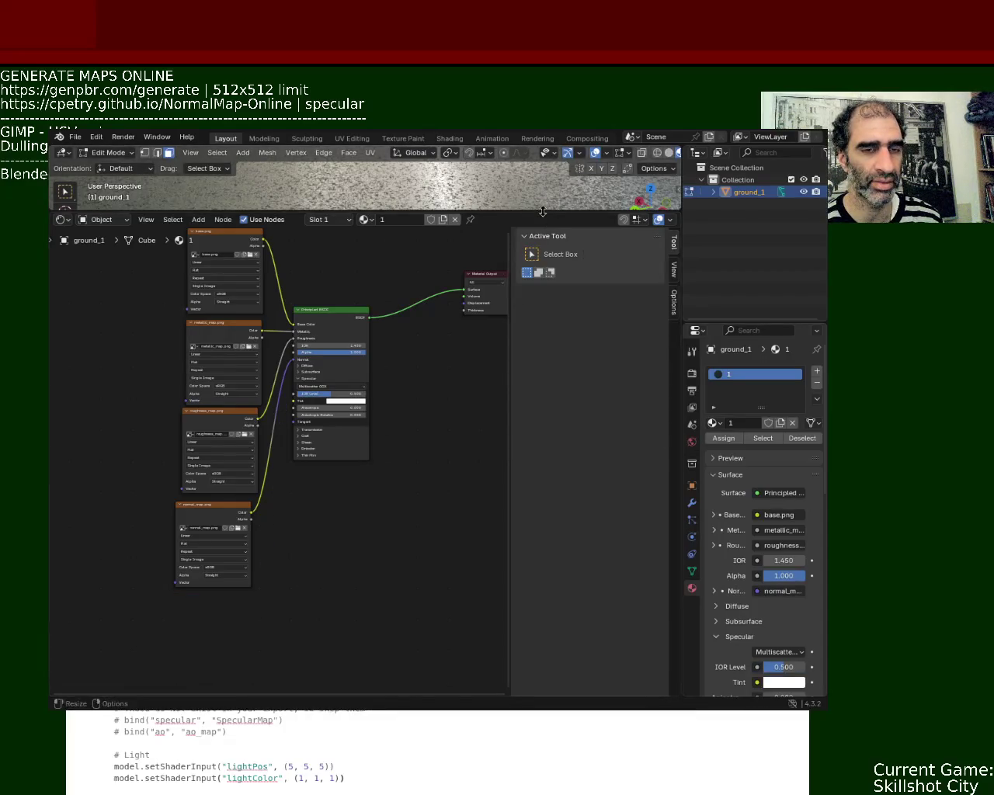
pyautogui.moveTo(547, 211); pyautogui.dragTo(481, 579)
pyautogui.moveTo(362, 450)
pyautogui.mouseDown(button='middle')
pyautogui.moveTo(493, 502)
pyautogui.moveTo(462, 433)
pyautogui.moveTo(515, 421)
pyautogui.moveTo(477, 453)
pyautogui.moveTo(480, 409)
pyautogui.moveTo(358, 418)
pyautogui.moveTo(417, 371)
pyautogui.moveTo(351, 494)
pyautogui.moveTo(346, 428)
pyautogui.moveTo(406, 427)
pyautogui.moveTo(358, 378)
pyautogui.moveTo(373, 362)
pyautogui.moveTo(318, 383)
pyautogui.moveTo(351, 357)
pyautogui.mouseUp(button='middle')
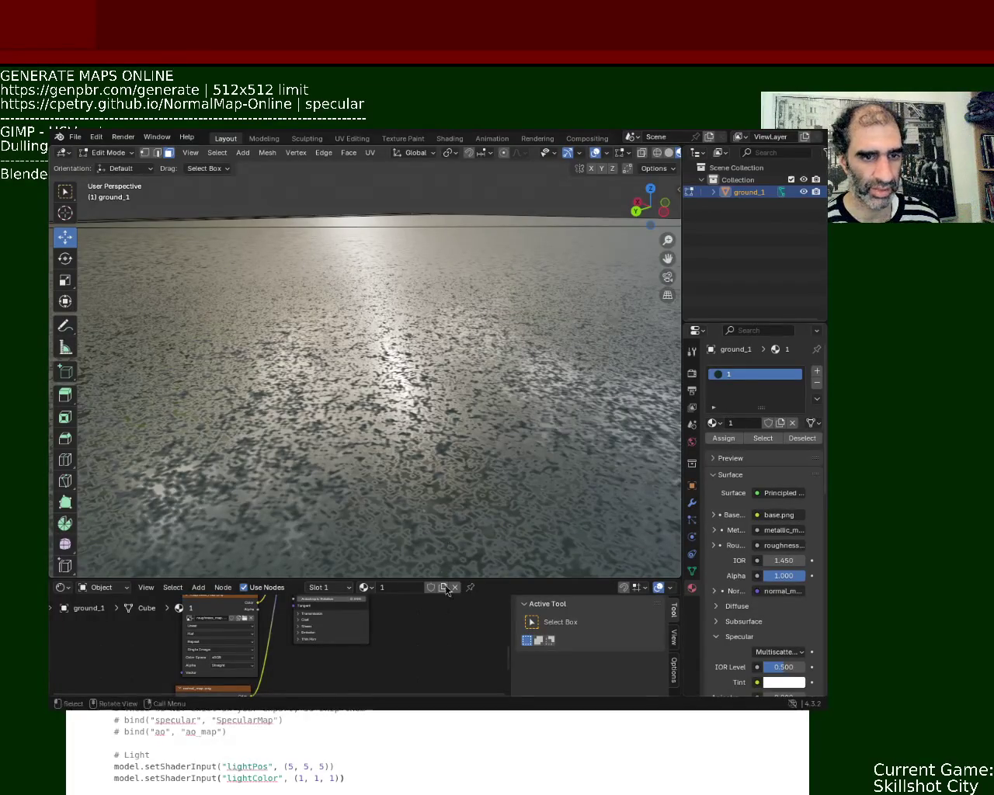
# Step: Enlarge the Shader Editor to show base, metallic, roughness and normal maps feeding Principled BSDF
pyautogui.moveTo(448, 579); pyautogui.dragTo(506, 225)
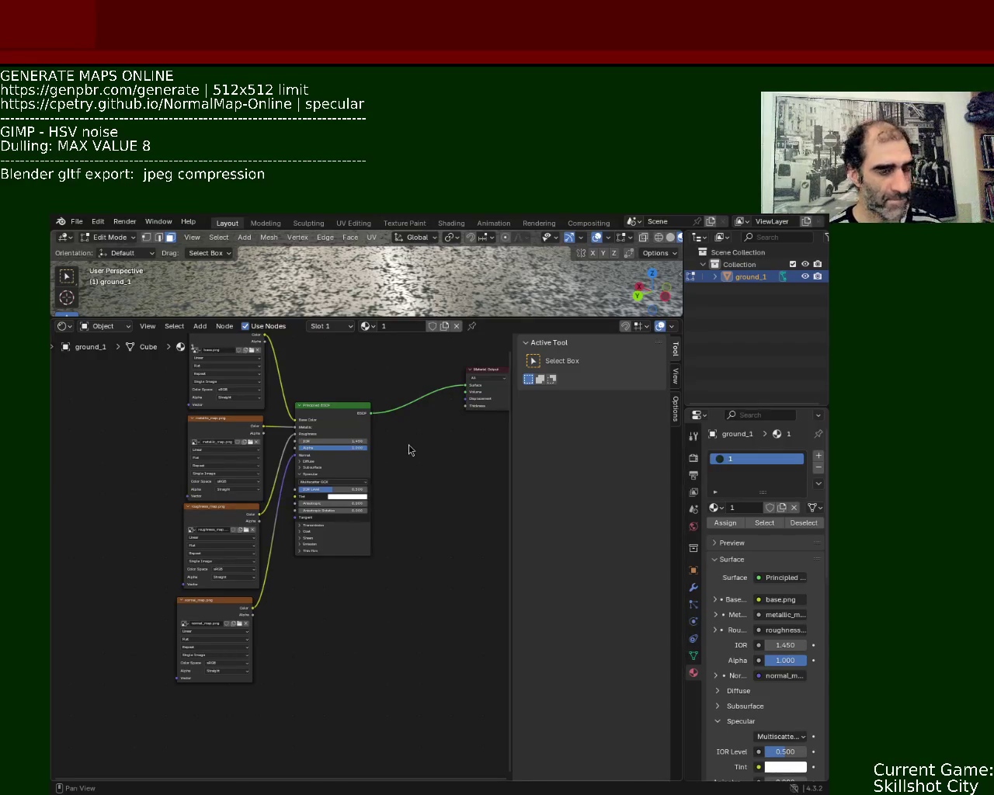
# Step: Orbit low over the mottled ground slab and share space with the zoomed node graph
pyautogui.moveTo(409, 510); pyautogui.dragTo(440, 602, button='middle')
pyautogui.moveTo(521, 319); pyautogui.dragTo(521, 605)
pyautogui.moveTo(386, 350)
pyautogui.mouseDown(button='middle')
pyautogui.moveTo(442, 315)
pyautogui.moveTo(555, 375)
pyautogui.moveTo(484, 374)
pyautogui.moveTo(504, 408)
pyautogui.moveTo(406, 353)
pyautogui.moveTo(473, 368)
pyautogui.mouseUp(button='middle')
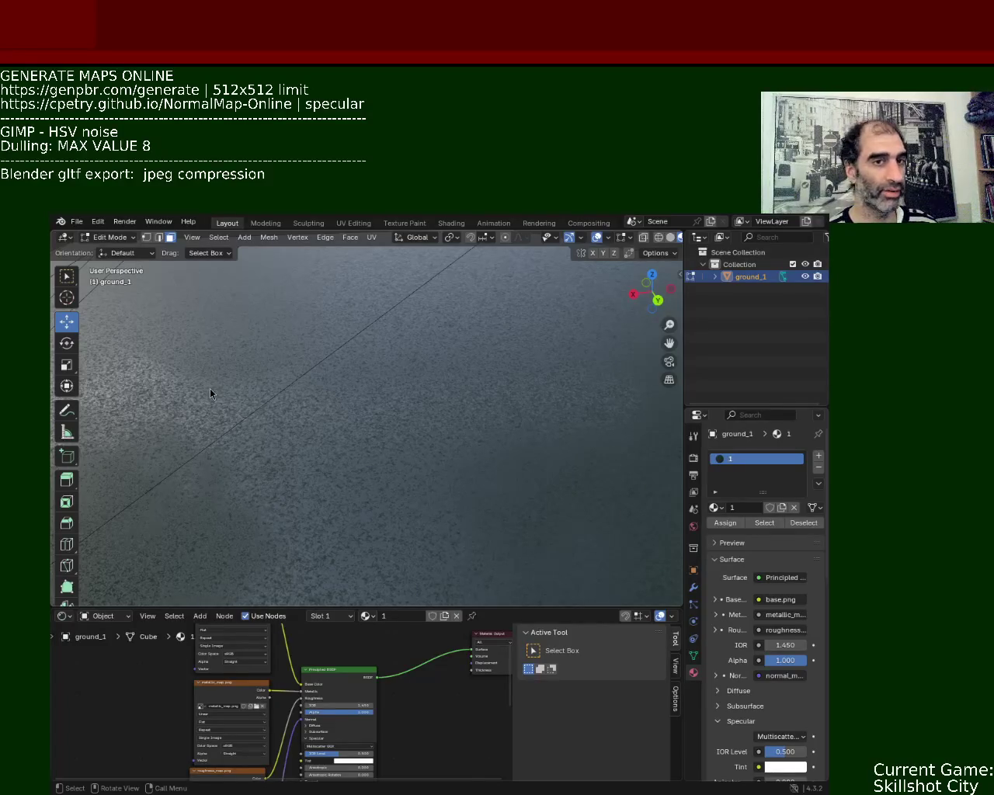
pyautogui.moveTo(386, 455)
pyautogui.mouseDown(button='middle')
pyautogui.moveTo(424, 450)
pyautogui.moveTo(238, 462)
pyautogui.moveTo(266, 422)
pyautogui.moveTo(330, 480)
pyautogui.moveTo(342, 474)
pyautogui.moveTo(271, 488)
pyautogui.moveTo(245, 476)
pyautogui.moveTo(255, 474)
pyautogui.mouseUp(button='middle')
pyautogui.moveTo(502, 605); pyautogui.dragTo(498, 378)
pyautogui.moveTo(394, 546); pyautogui.dragTo(397, 474, button='middle')
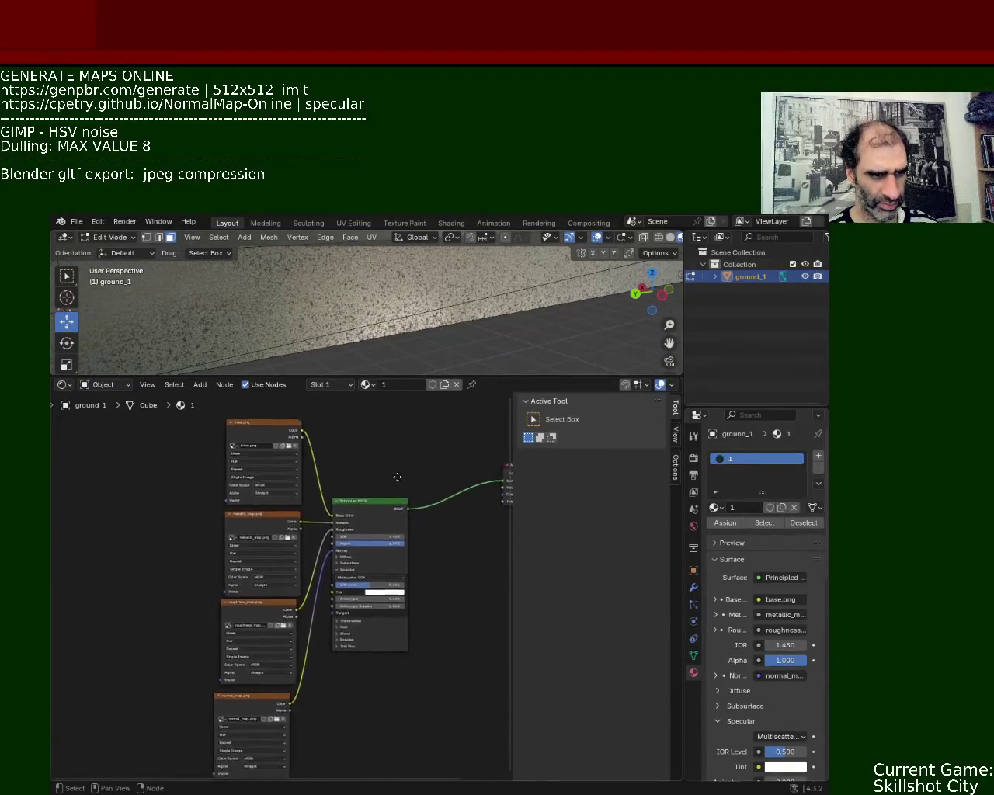
pyautogui.scroll(1, 160, 502)
pyautogui.scroll(-2, 186, 536)
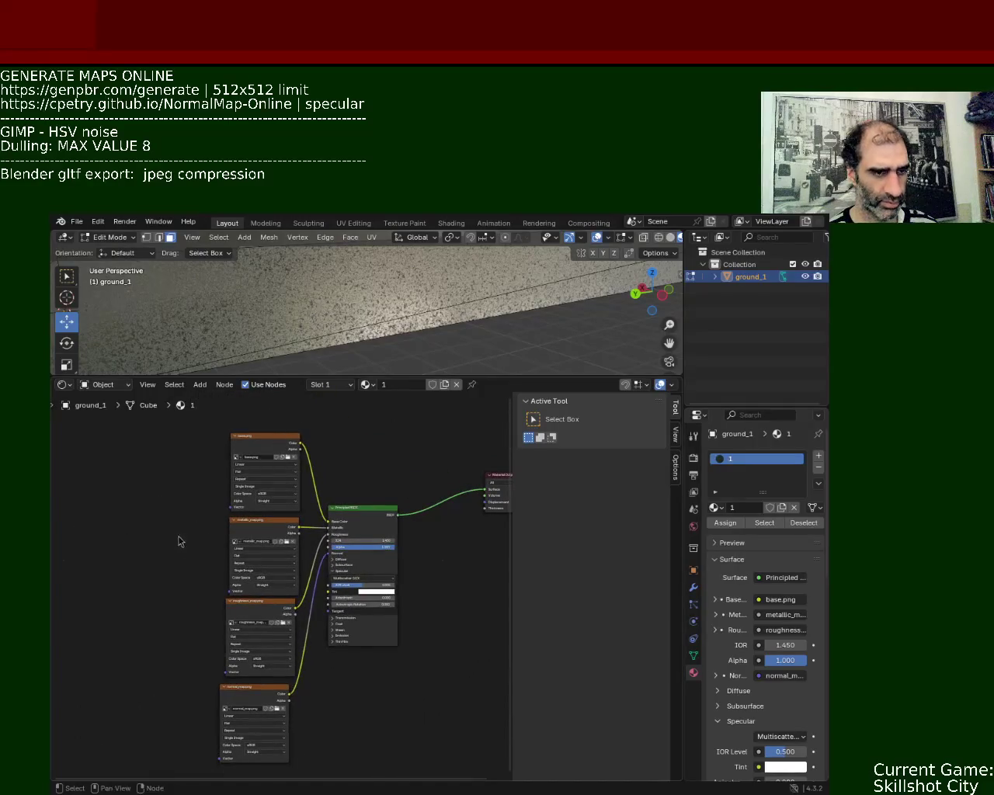
pyautogui.scroll(1, 186, 528)
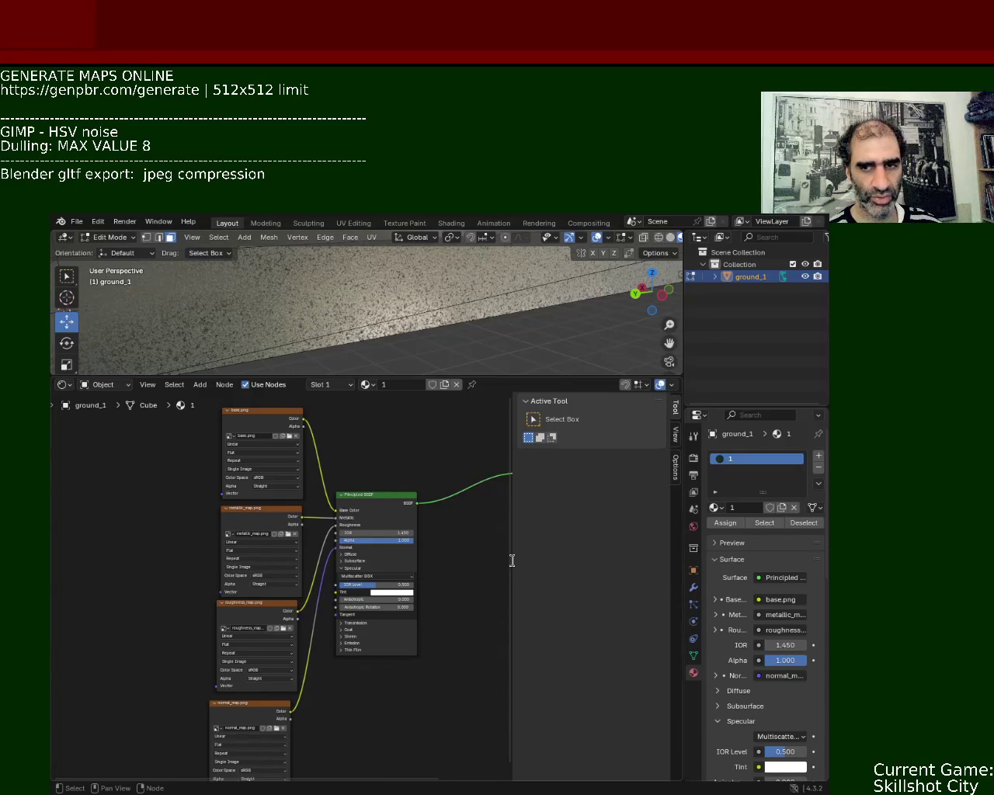
pyautogui.write('base')
pyautogui.write(' noorm')
pyautogui.press('BackSpace')
pyautogui.press('BackSpace')
pyautogui.press('BackSpace')
pyautogui.press('BackSpace')
pyautogui.press('BackSpace')
pyautogui.write('metallic,roughness,')
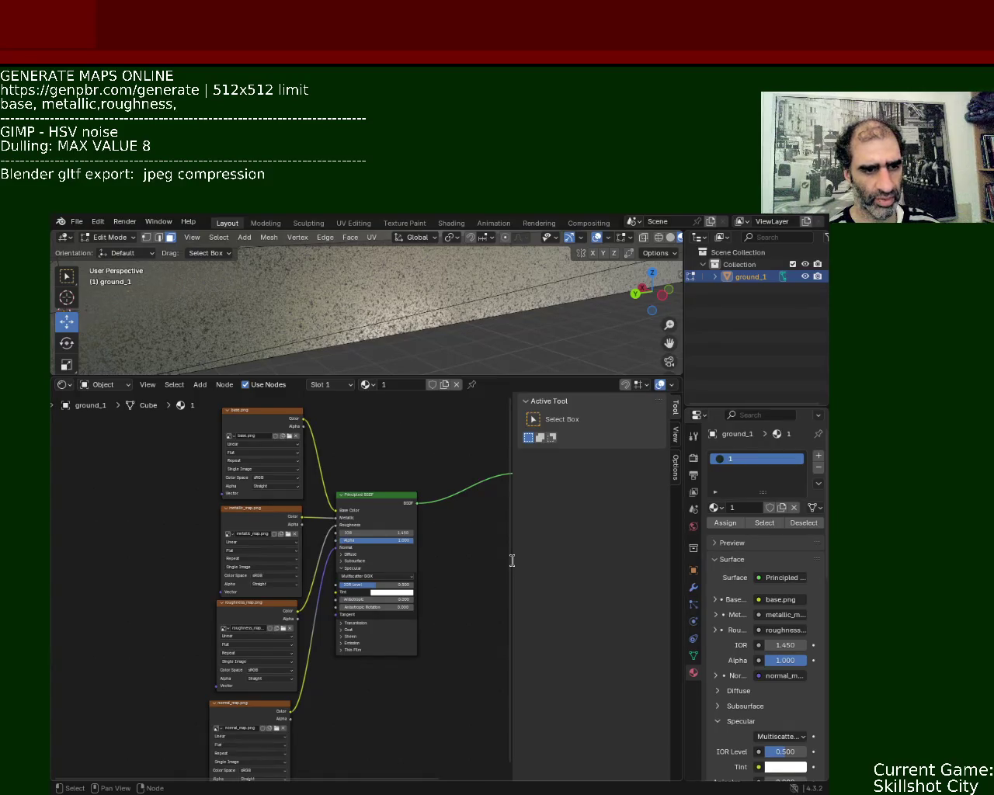
pyautogui.write('normal')
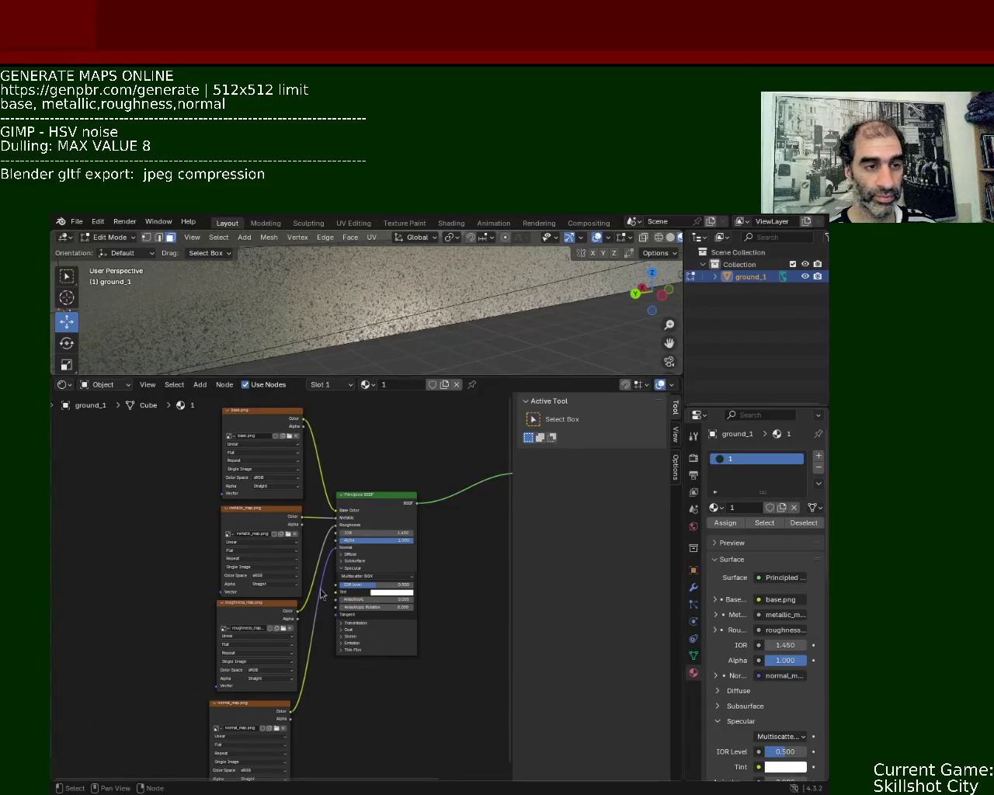
# Step: Save ground_1.blend and open the recently used sphere scene
pyautogui.hotkey('ctrl', 's')
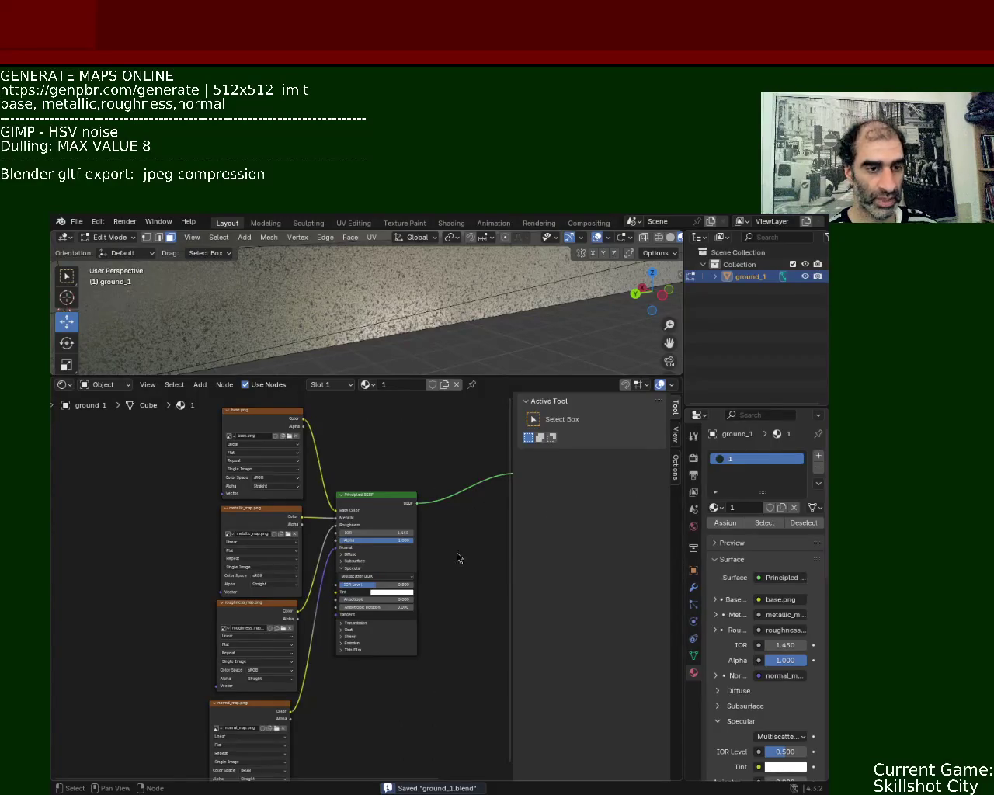
pyautogui.click(77, 222)
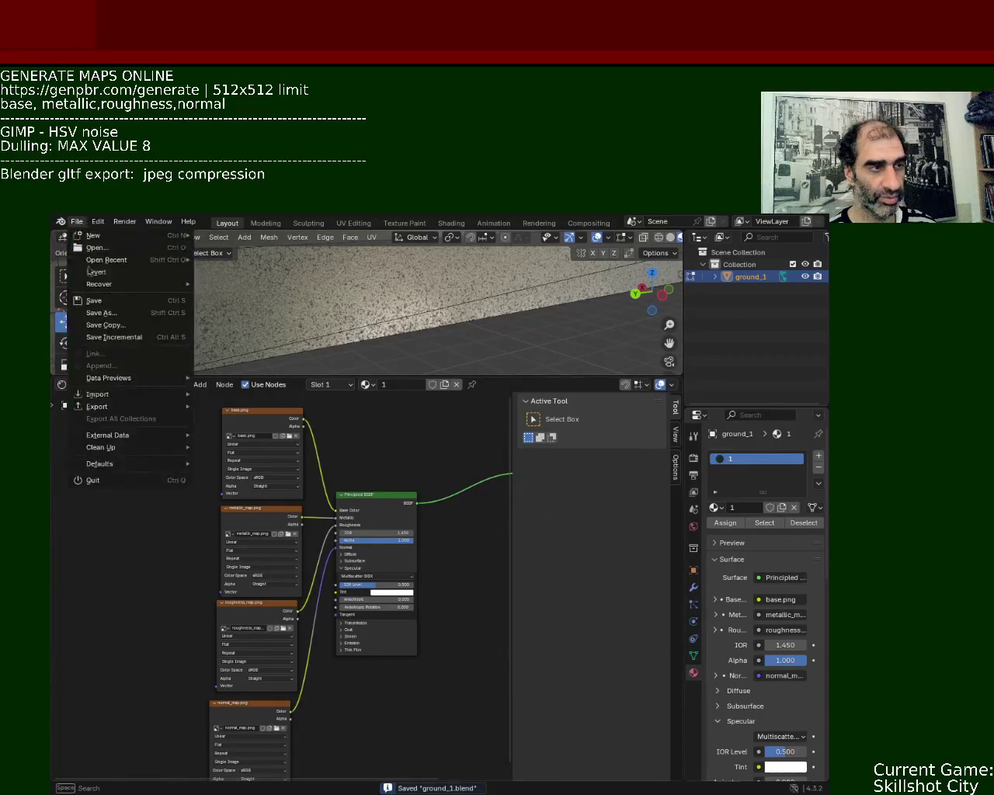
pyautogui.moveTo(107, 260)
pyautogui.click(248, 272)
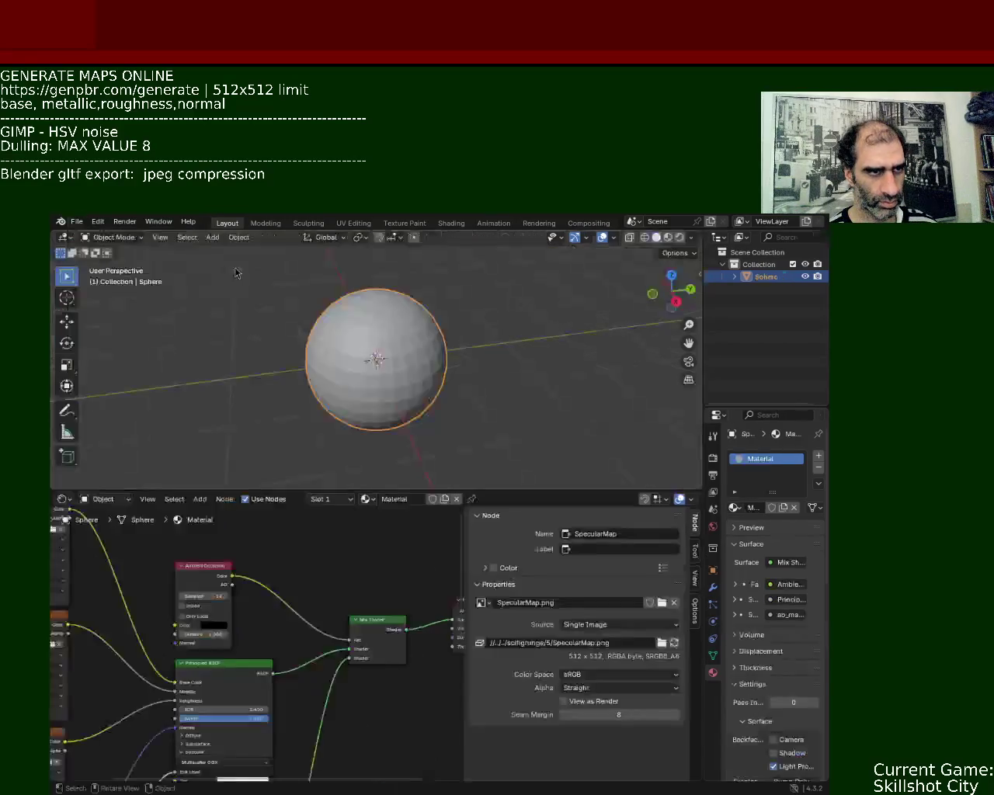
# Step: Delete the sphere material's Ambient Occlusion, Mix Shader and another unneeded node
pyautogui.moveTo(416, 490); pyautogui.dragTo(415, 279)
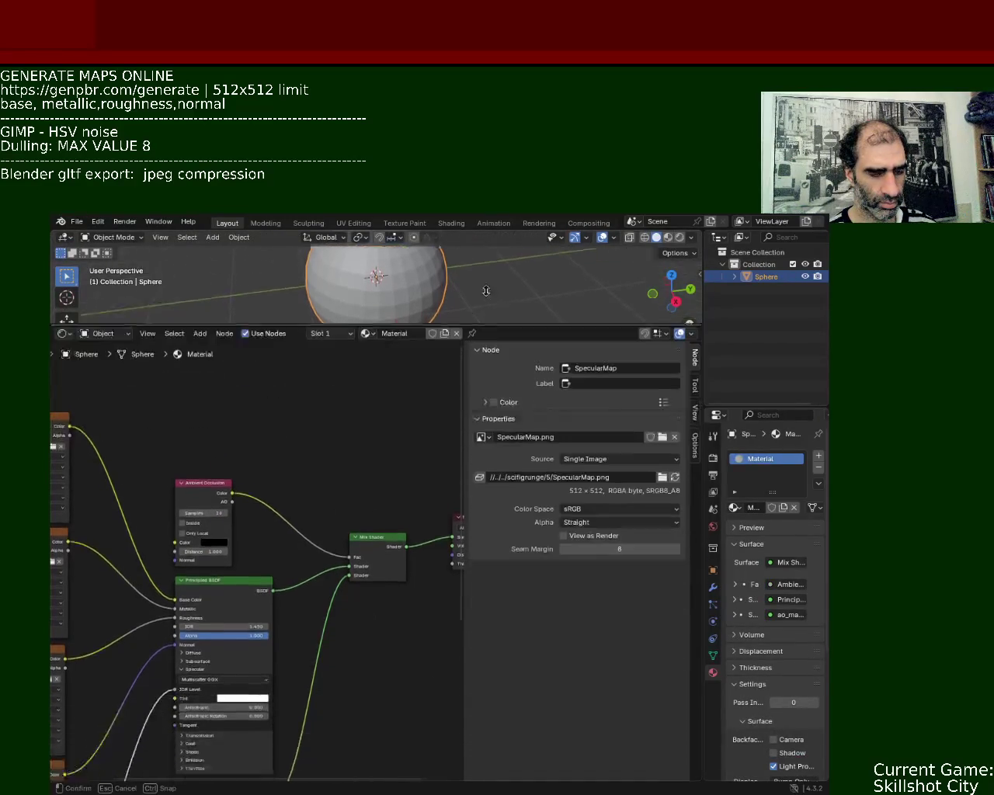
pyautogui.moveTo(214, 474); pyautogui.dragTo(261, 405, button='middle')
pyautogui.click(237, 400)
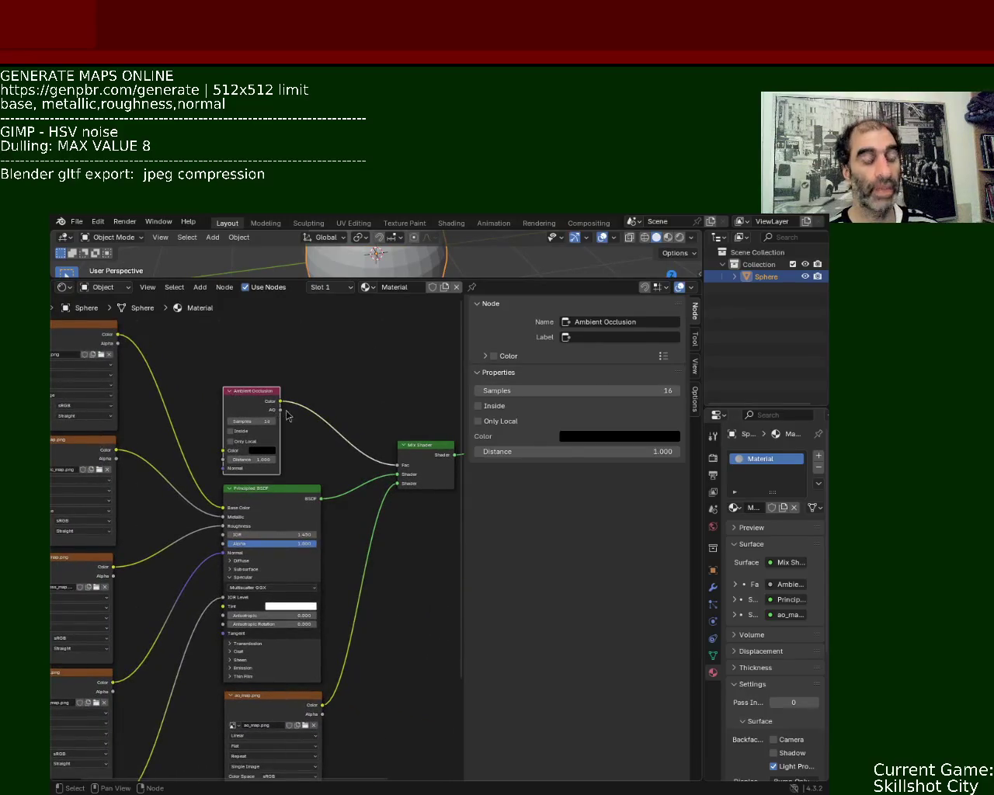
pyautogui.press('x')
pyautogui.click(423, 451)
pyautogui.press('x')
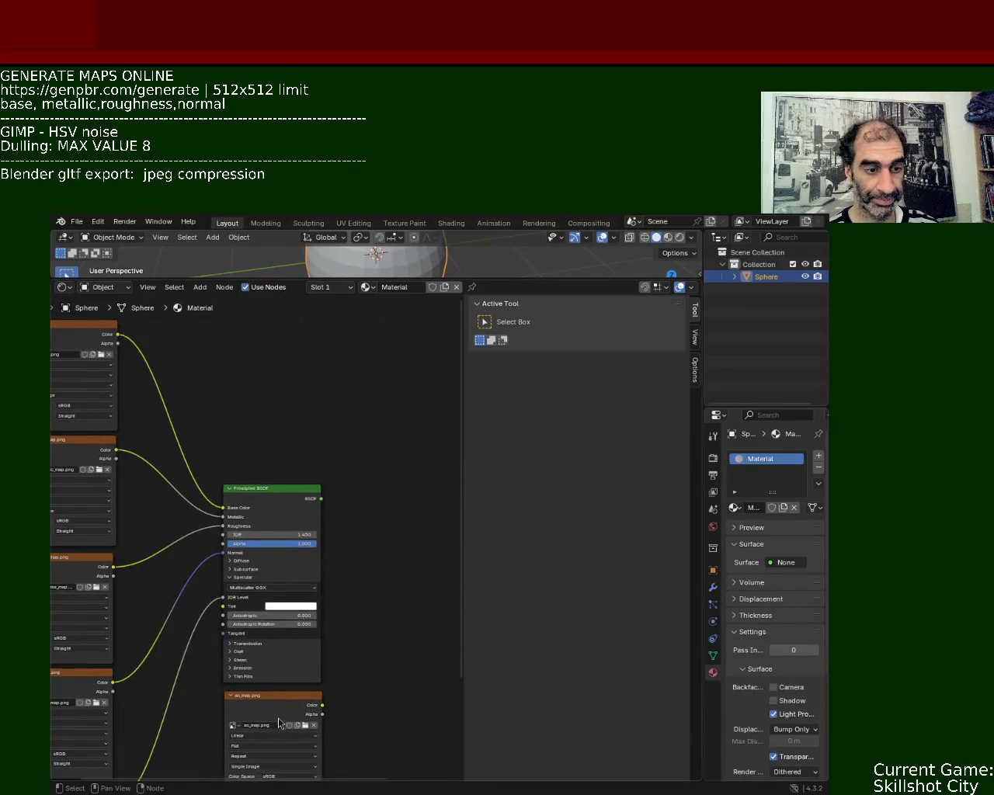
pyautogui.click(272, 696)
pyautogui.press('x')
# Step: Remove the ao_map image node and link Principled BSDF to the Material Output Surface
pyautogui.moveTo(161, 702); pyautogui.dragTo(295, 562, button='middle')
pyautogui.click(210, 644)
pyautogui.press('x')
pyautogui.moveTo(349, 628); pyautogui.dragTo(280, 570, button='middle')
pyautogui.moveTo(243, 498)
pyautogui.mouseDown()
pyautogui.moveTo(455, 435)
pyautogui.moveTo(326, 498)
pyautogui.mouseUp()
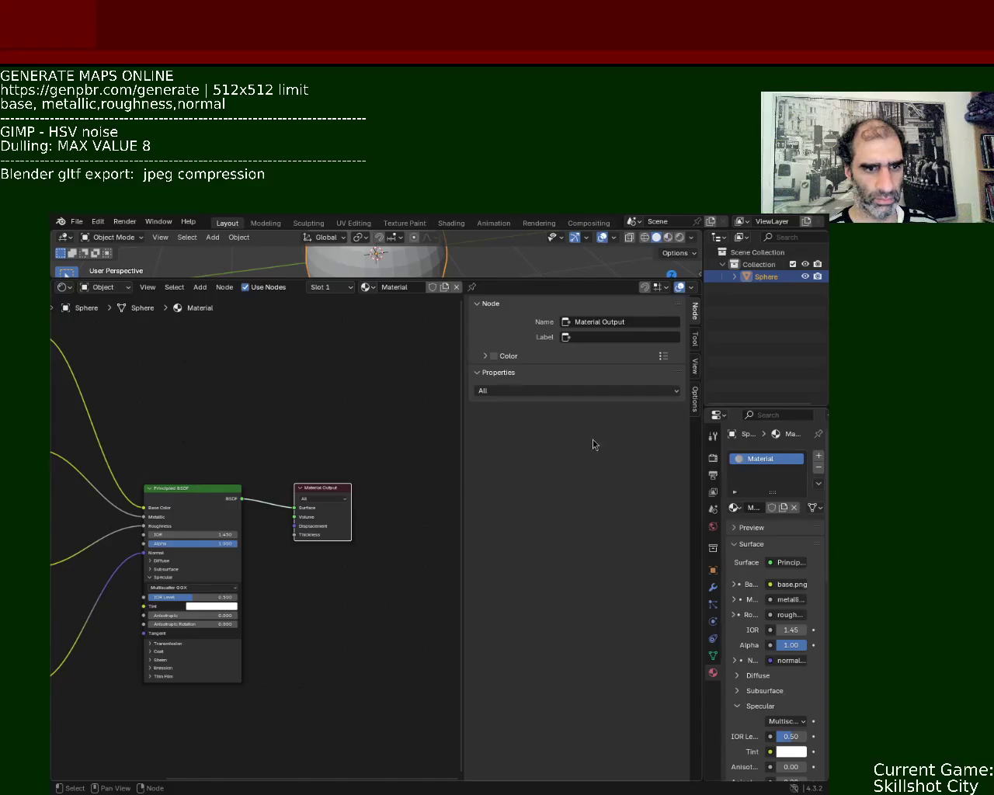
pyautogui.click(188, 221)
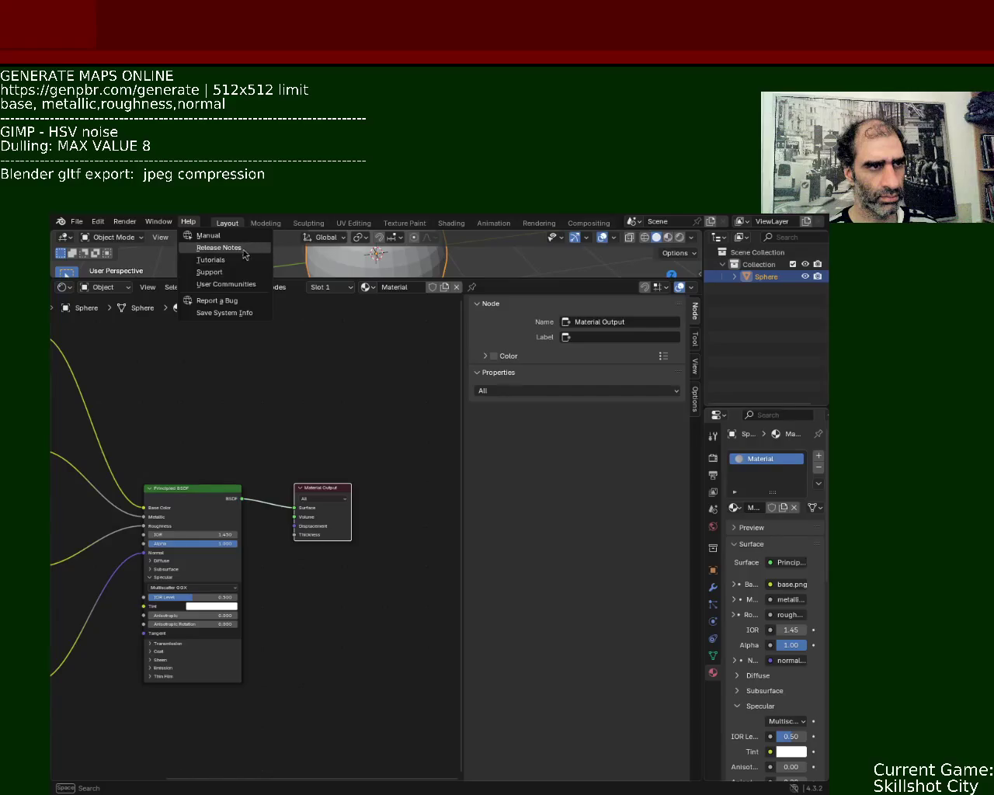
pyautogui.click(191, 223)
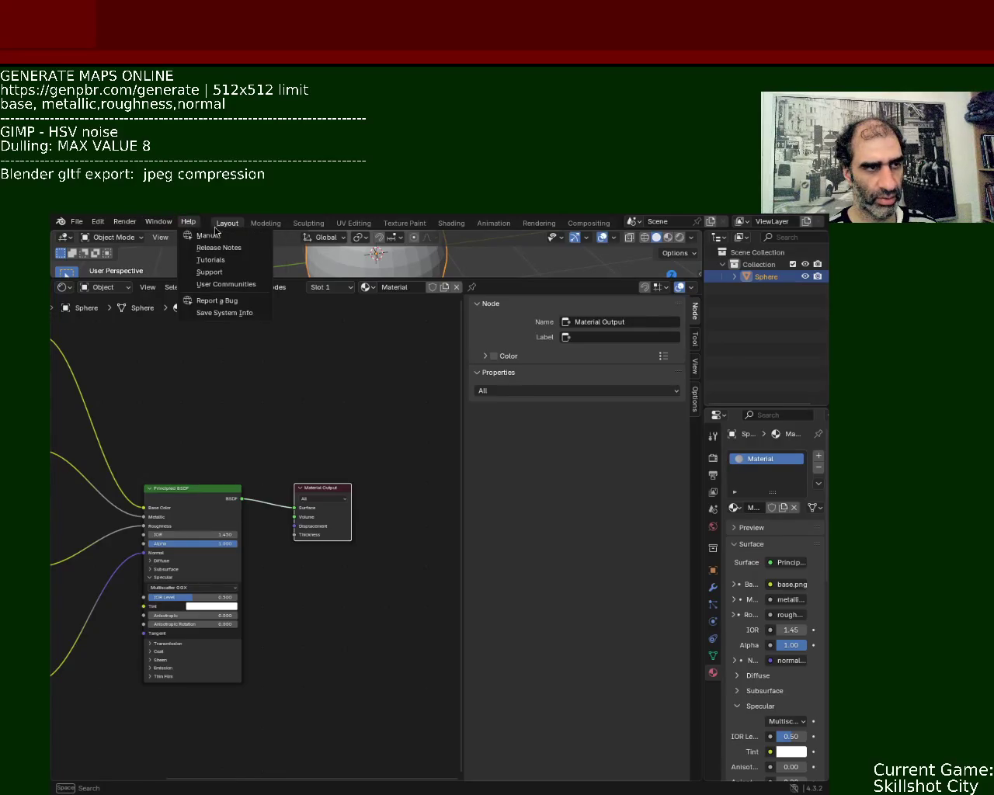
pyautogui.click(382, 413)
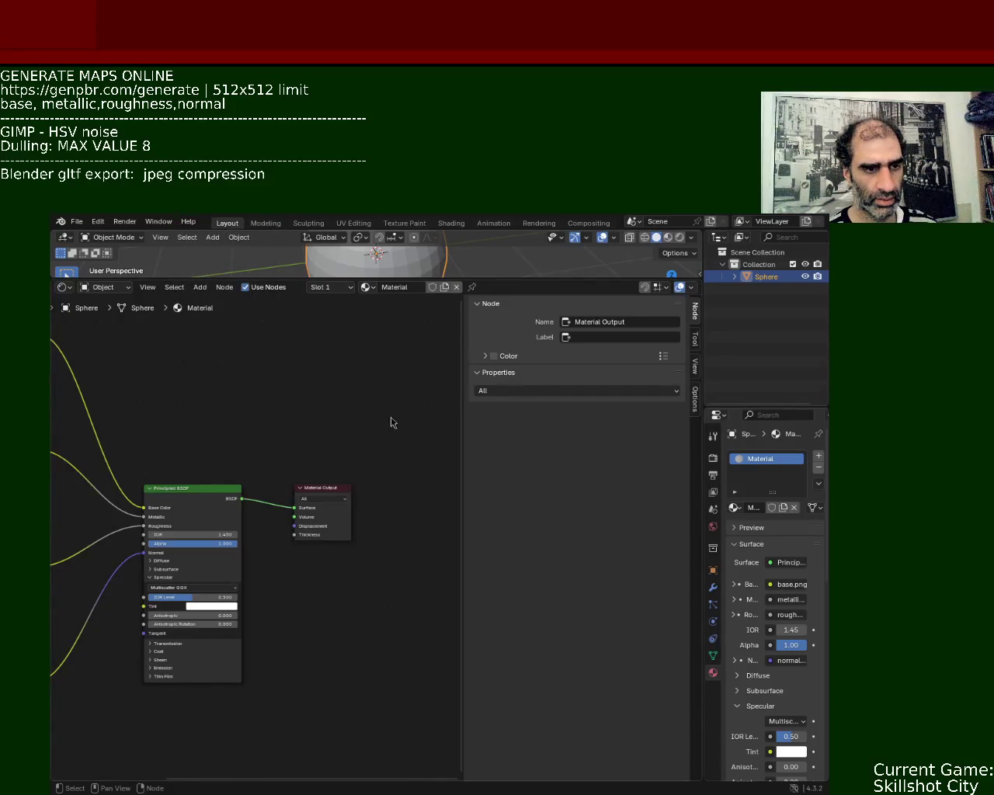
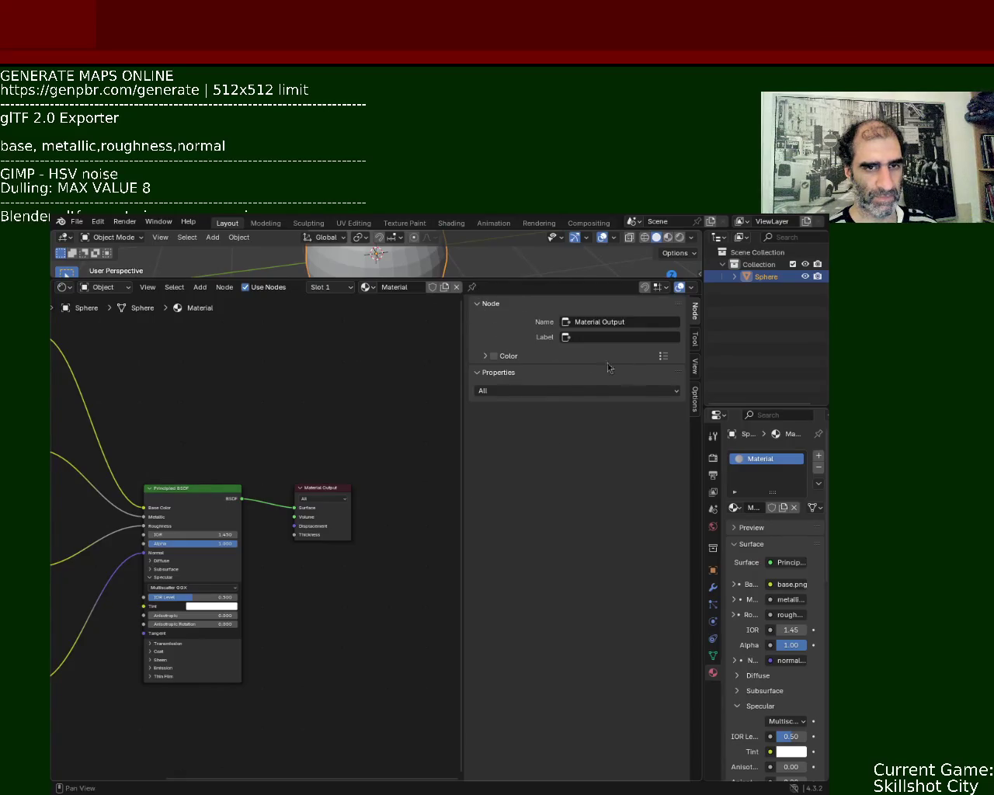
# Step: Look over the available export formats, then dismiss the menu
pyautogui.click(78, 222)
pyautogui.moveTo(97, 406)
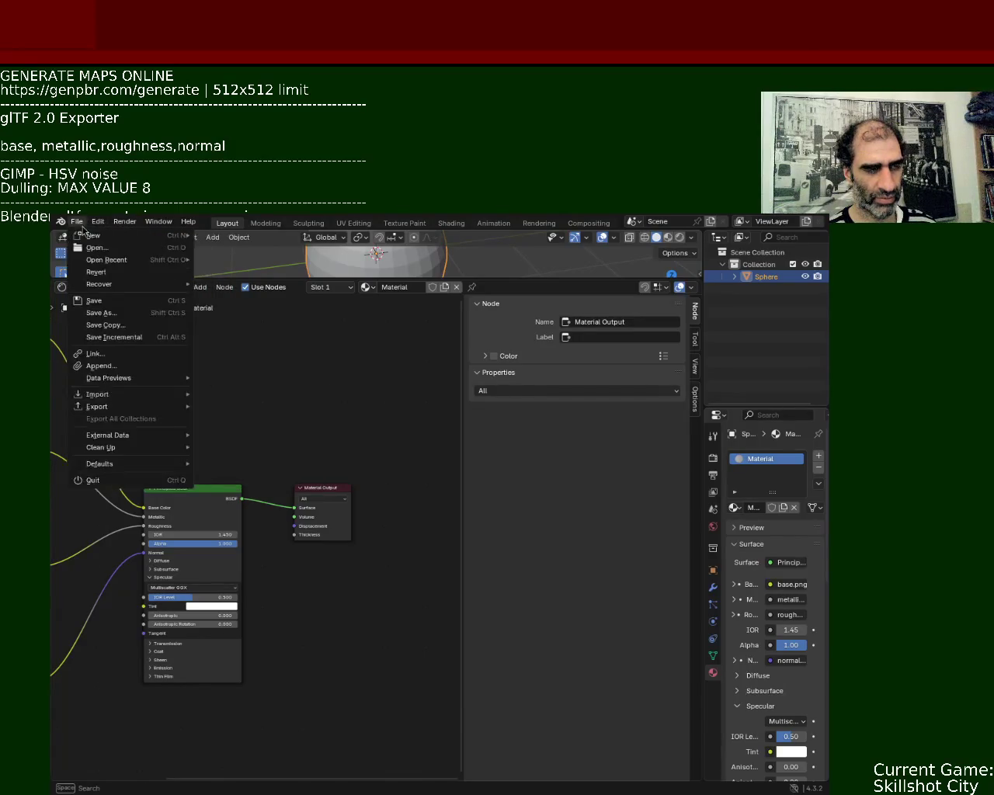
pyautogui.click(119, 385)
pyautogui.write('shader-editor')
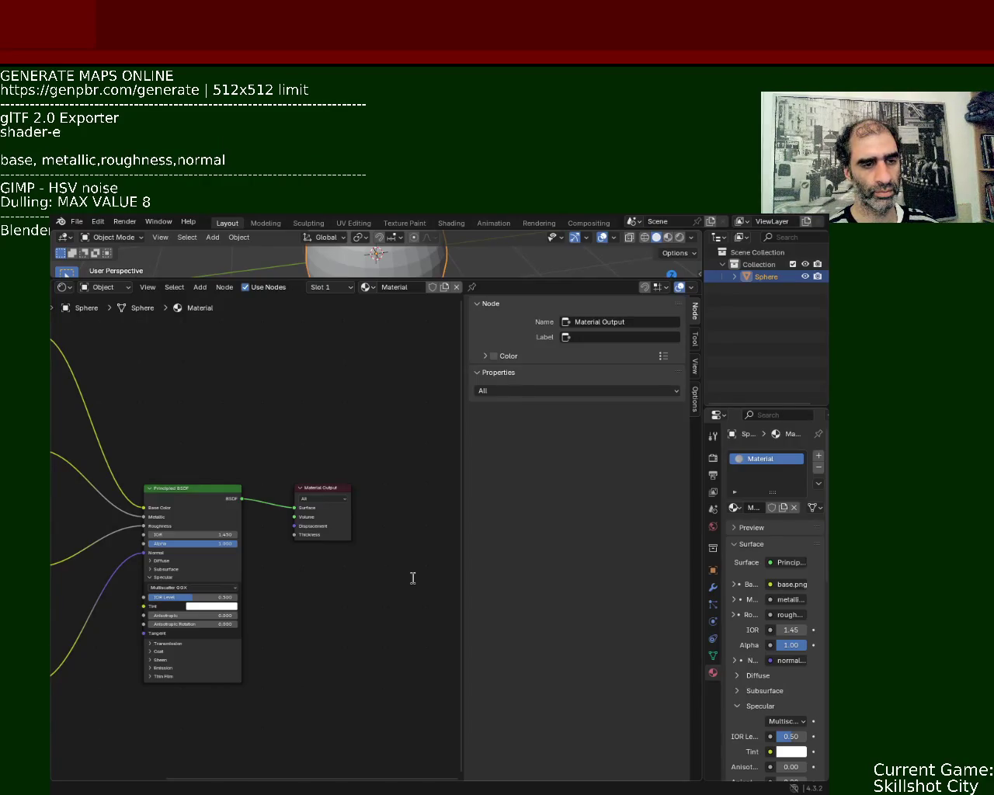
pyautogui.write(' addons')
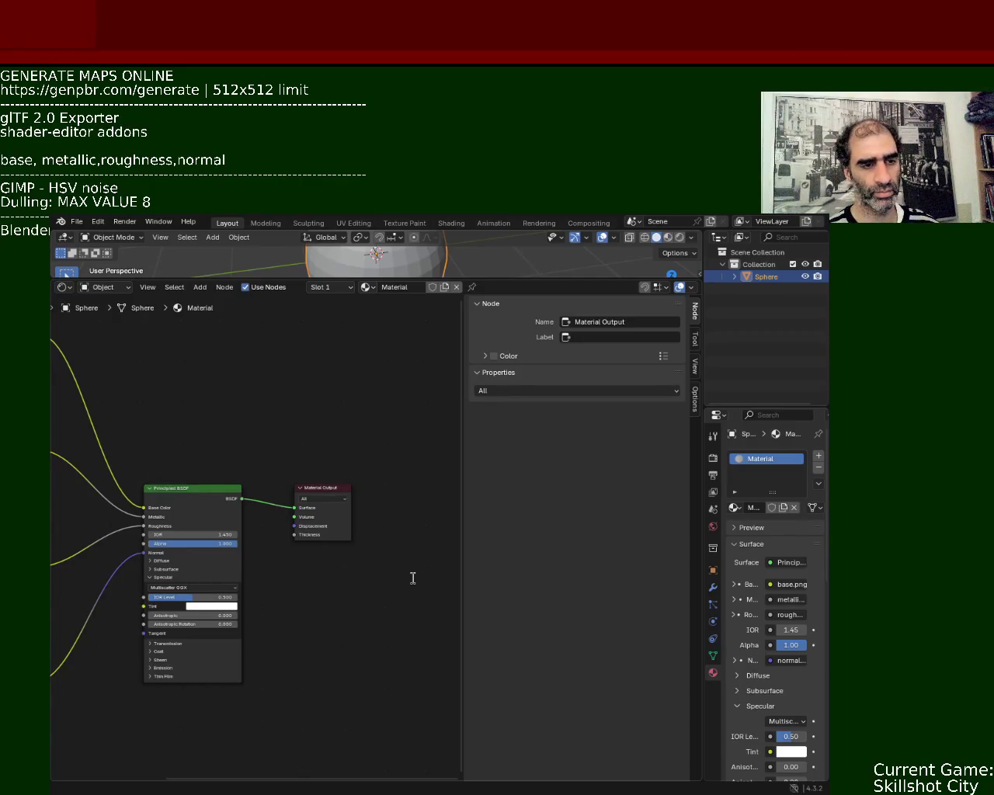
pyautogui.write('[x]')
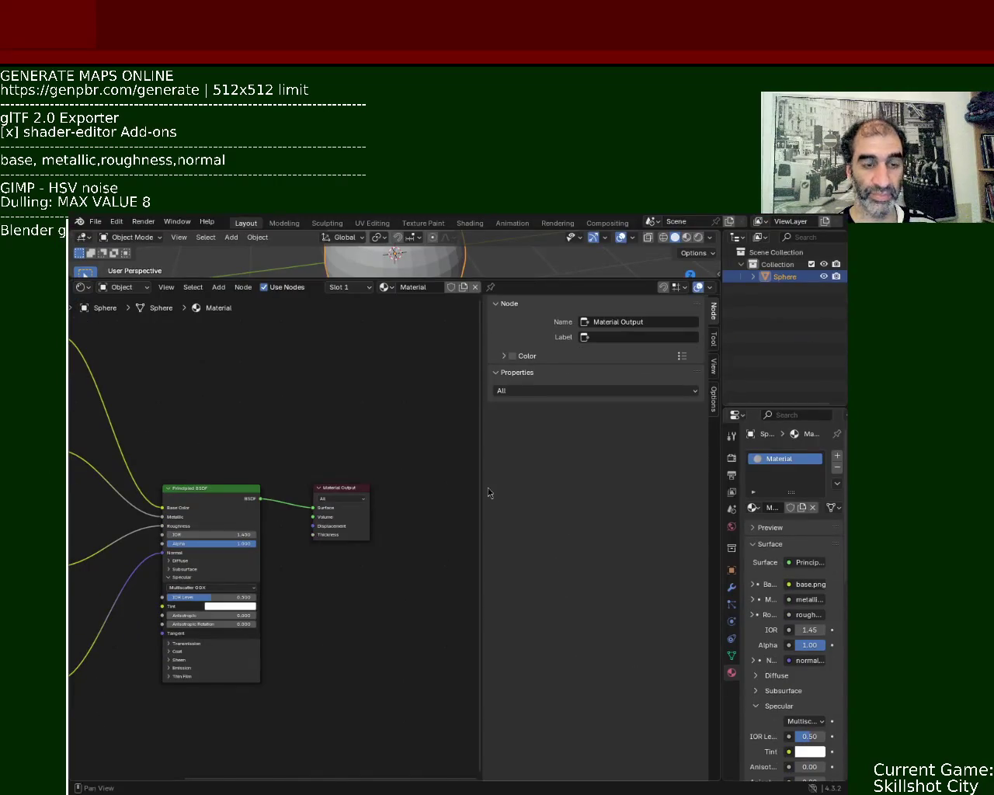
# Step: Add an empty Image Texture node below the normal-map texture
pyautogui.scroll(-5, 319, 435)
pyautogui.moveTo(303, 462); pyautogui.dragTo(329, 468, button='middle')
pyautogui.scroll(-2, 328, 469)
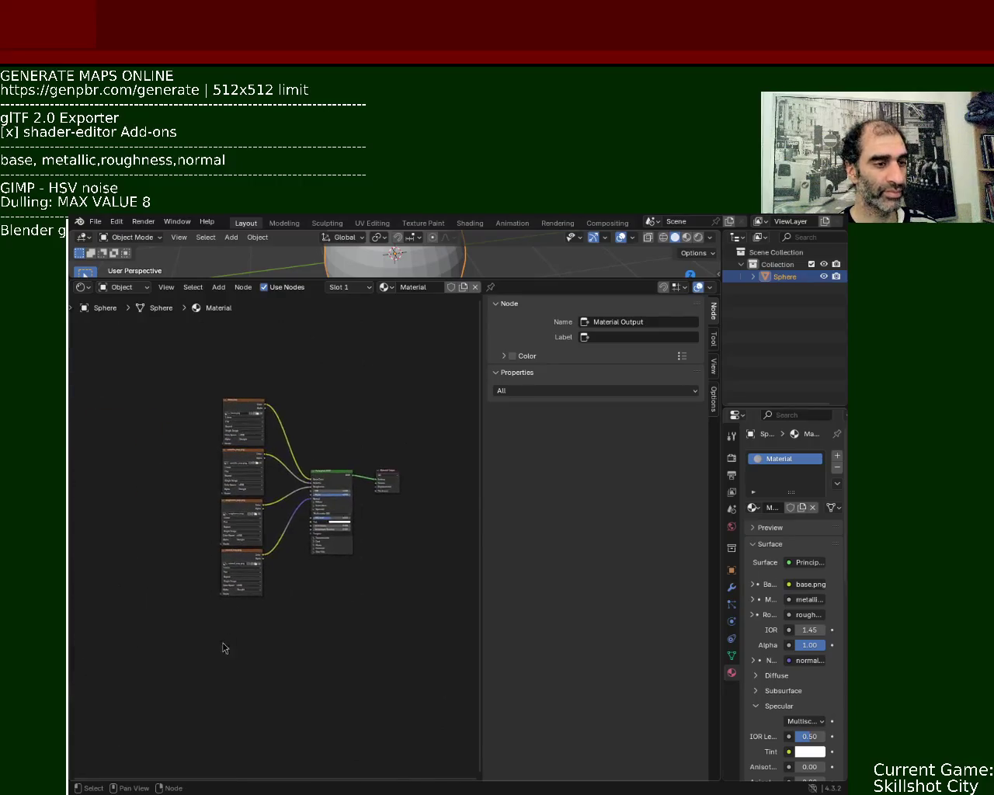
pyautogui.scroll(5, 222, 644)
pyautogui.hotkey('shift', 'a')
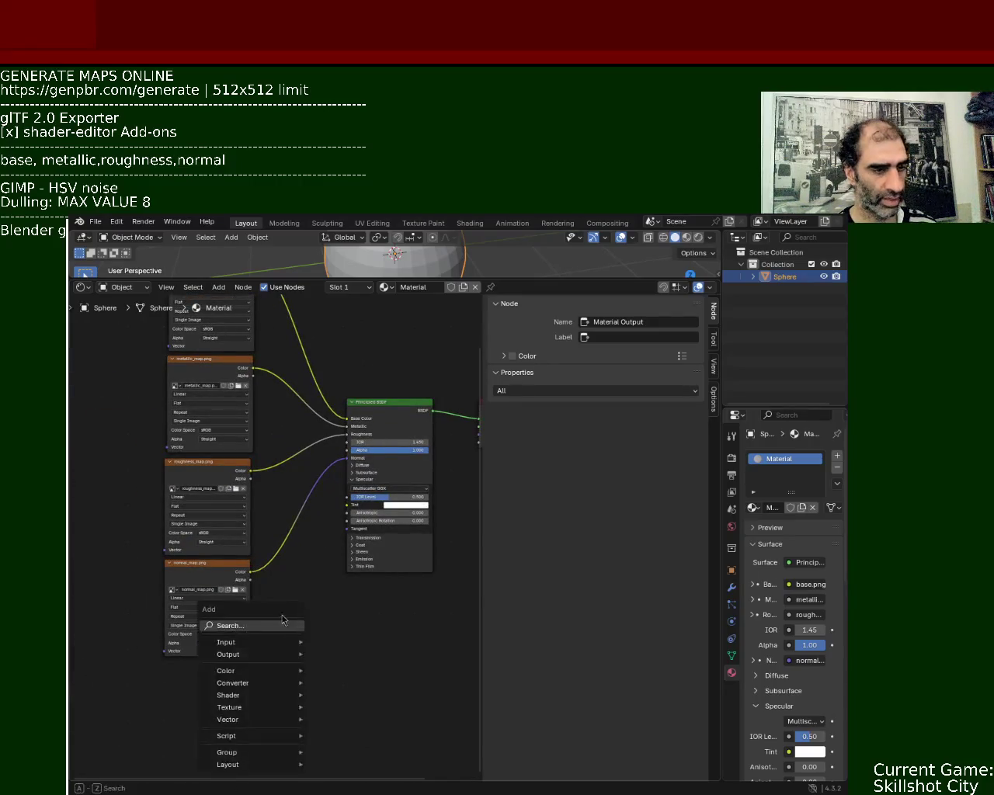
pyautogui.click(284, 621)
pyautogui.write('image')
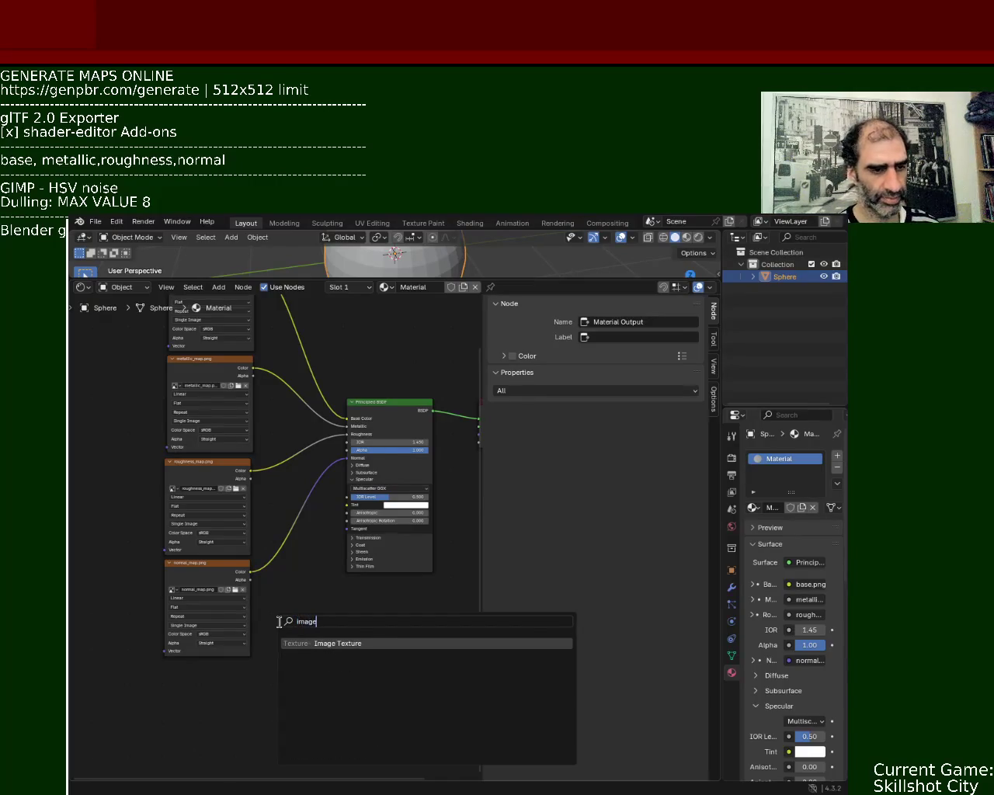
pyautogui.click(356, 643)
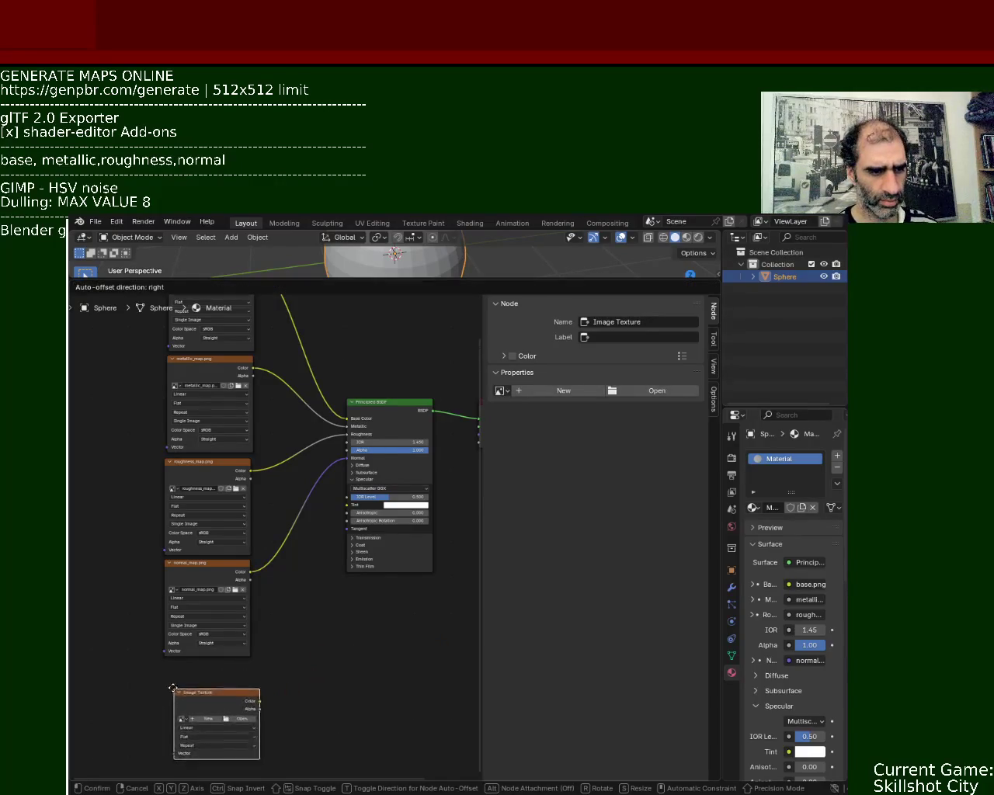
pyautogui.click(163, 666)
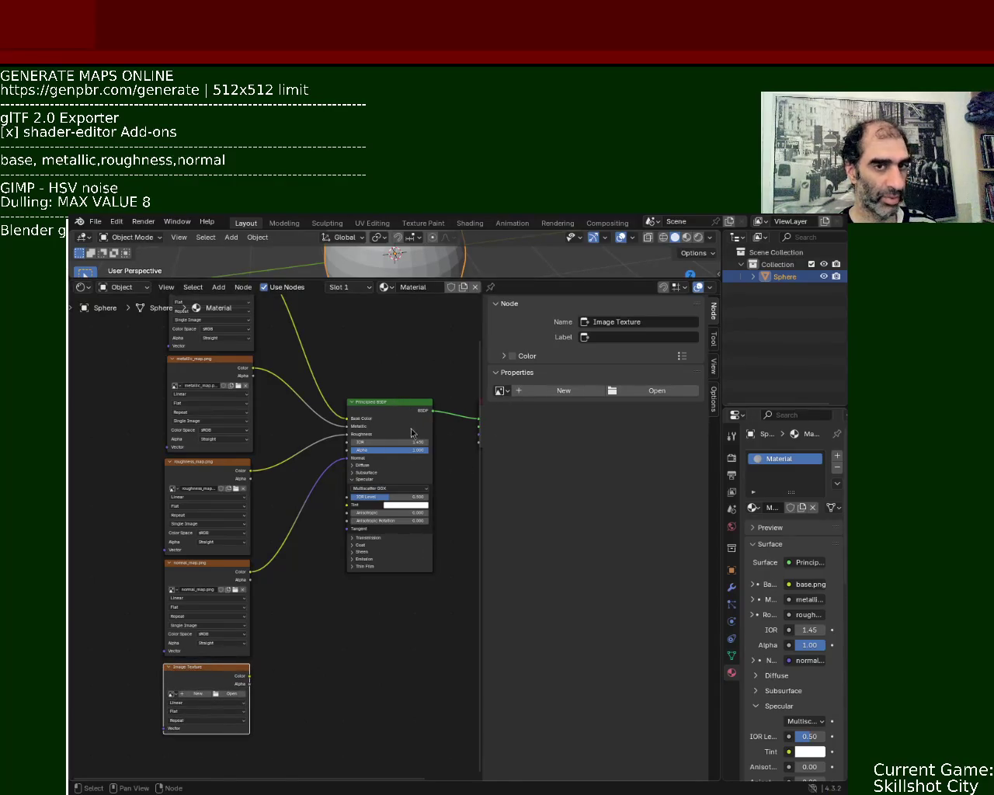
# Step: Link the new texture's Color into the Principled BSDF's IOR Level
pyautogui.click(358, 489)
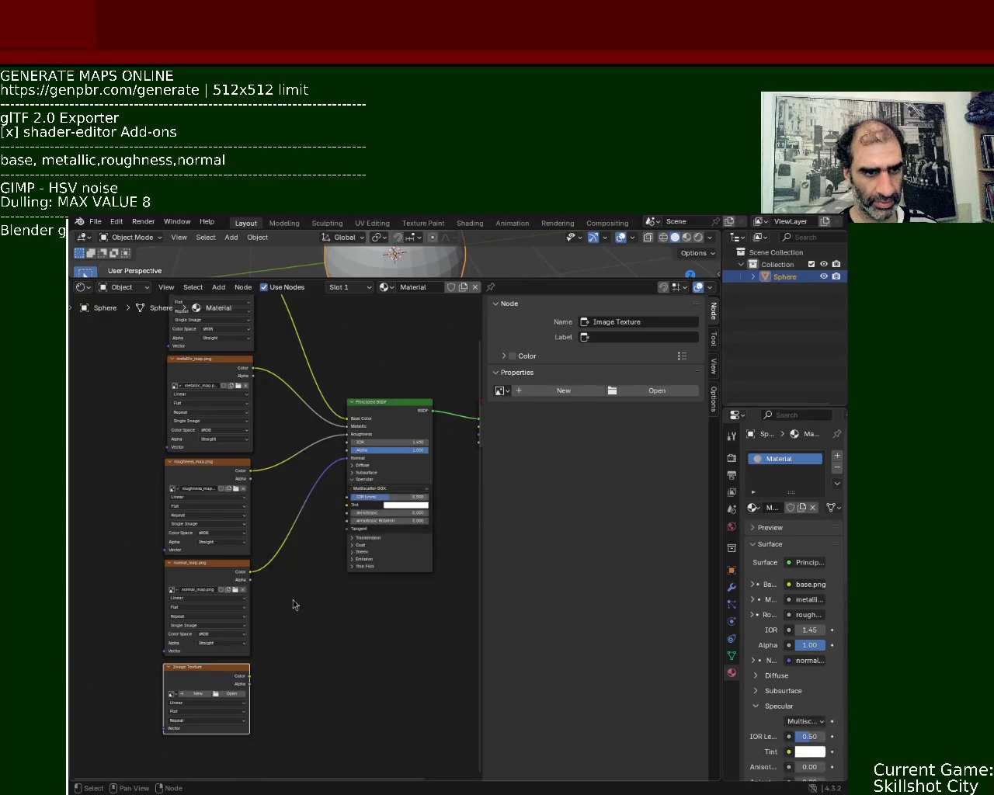
pyautogui.moveTo(251, 677); pyautogui.dragTo(347, 497)
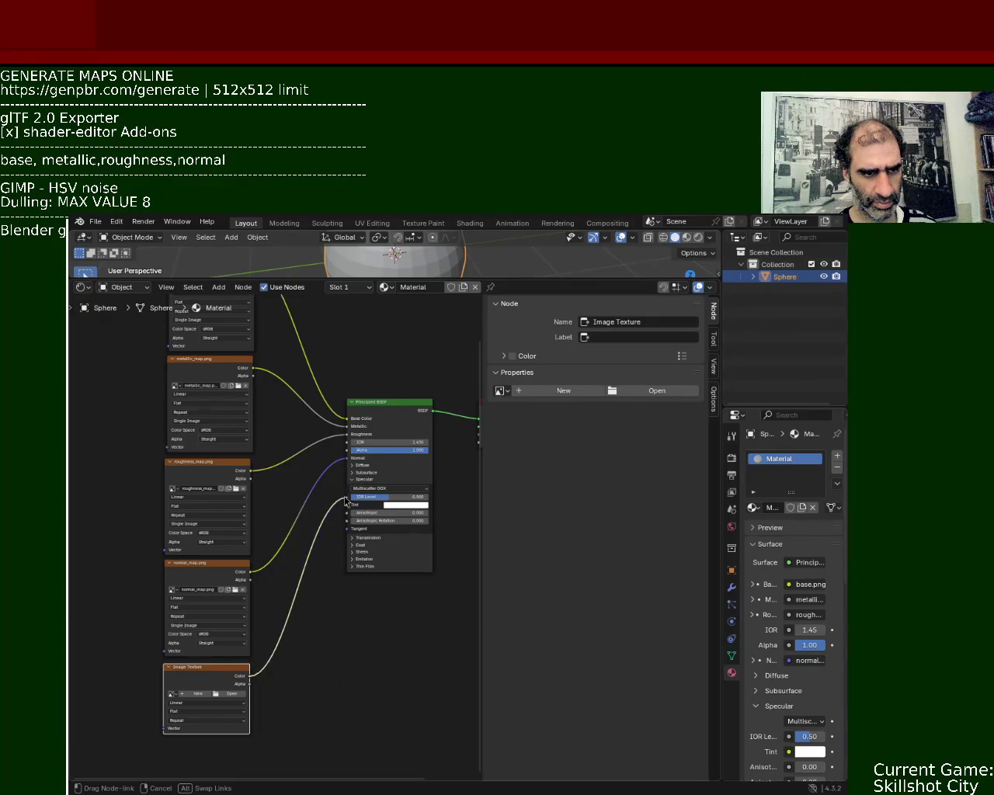
pyautogui.moveTo(452, 590); pyautogui.dragTo(309, 633, button='middle')
# Step: Add an Ambient Occlusion node above the BSDF and cut the BSDF-to-Material Output link
pyautogui.hotkey('shift', 'a')
pyautogui.click(338, 362)
pyautogui.write('image')
pyautogui.press('BackSpace')
pyautogui.press('BackSpace')
pyautogui.press('BackSpace')
pyautogui.write('ao')
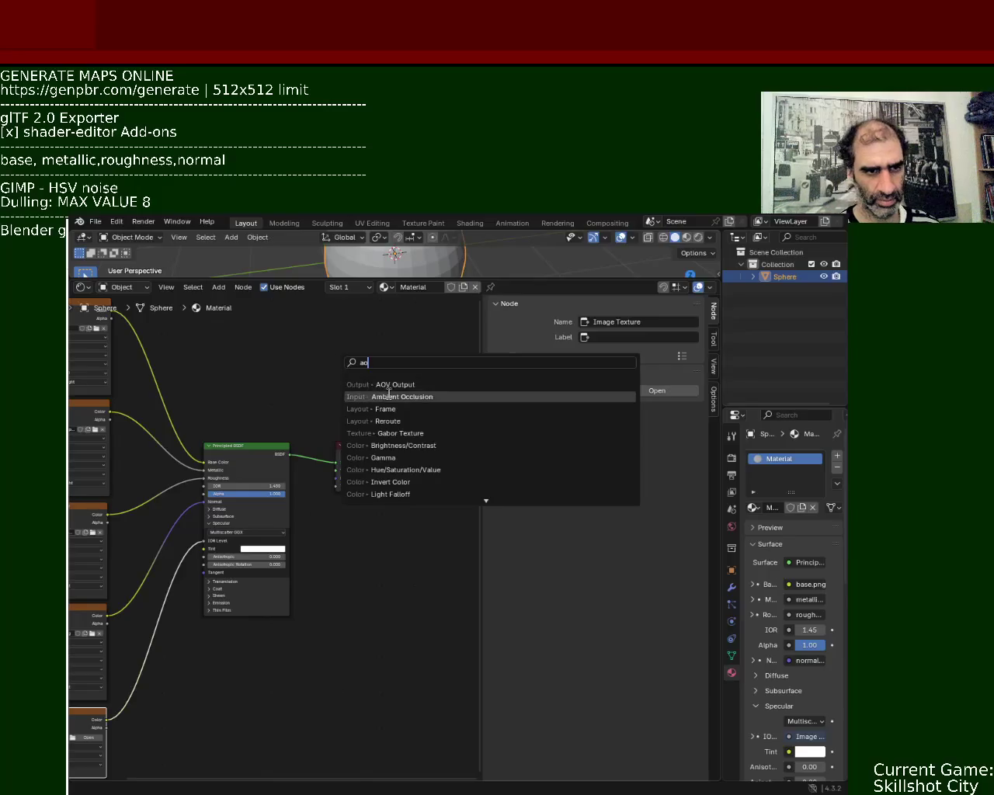
pyautogui.click(388, 397)
pyautogui.click(300, 400)
pyautogui.moveTo(336, 462); pyautogui.dragTo(303, 457)
# Step: Add a Mix Shader with Ambient Occlusion on Fac and the Principled BSDF as a shader
pyautogui.hotkey('shift', 'a')
pyautogui.click(303, 382)
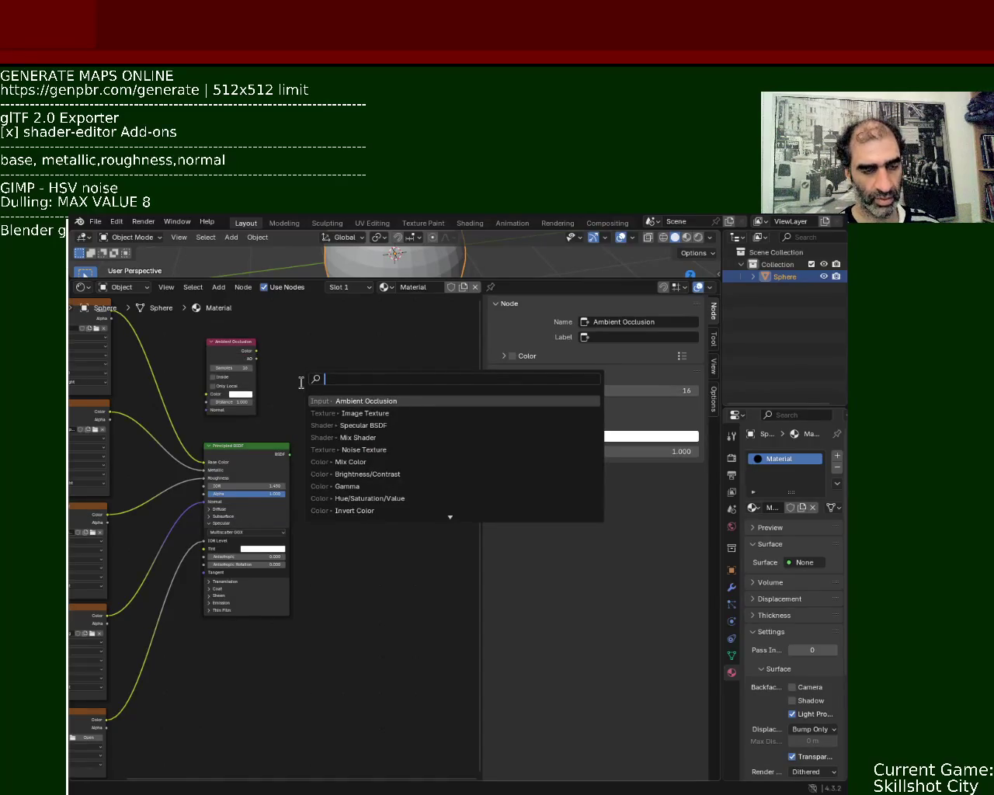
pyautogui.click(385, 437)
pyautogui.click(307, 362)
pyautogui.moveTo(256, 354)
pyautogui.mouseDown()
pyautogui.moveTo(302, 388)
pyautogui.moveTo(303, 377)
pyautogui.mouseUp()
pyautogui.moveTo(290, 455); pyautogui.dragTo(305, 384)
pyautogui.hotkey('shift', 'a')
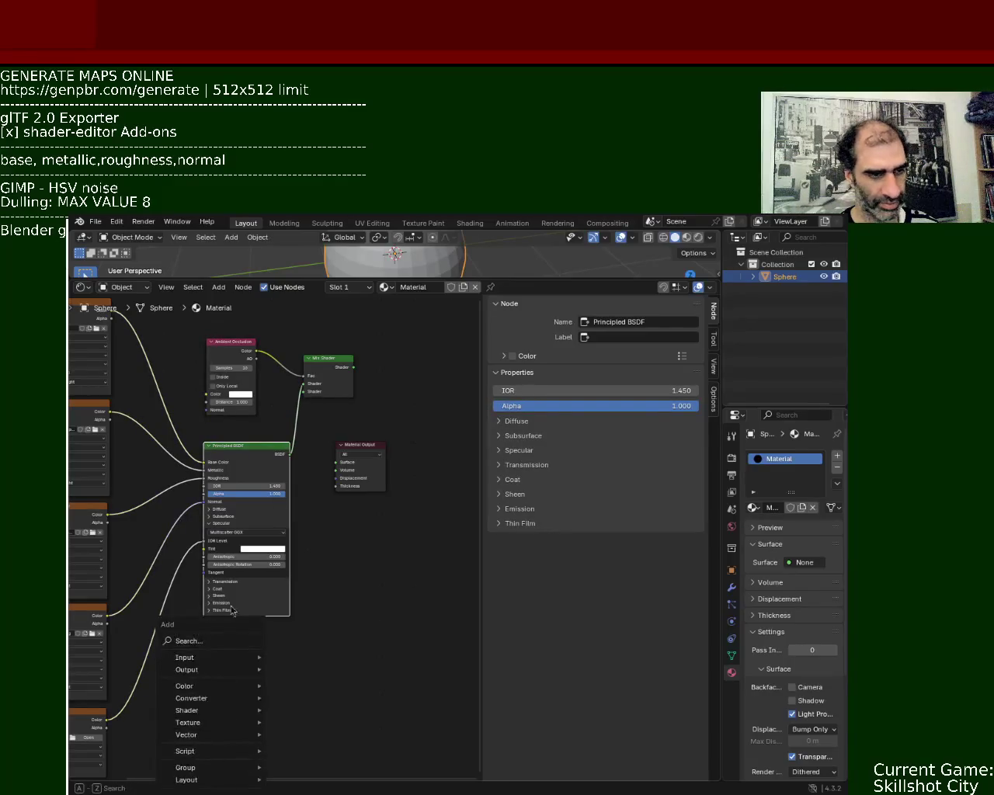
# Step: Add another Image Texture below the Principled BSDF and link its Color to the Mix Shader
pyautogui.click(220, 641)
pyautogui.write('Image')
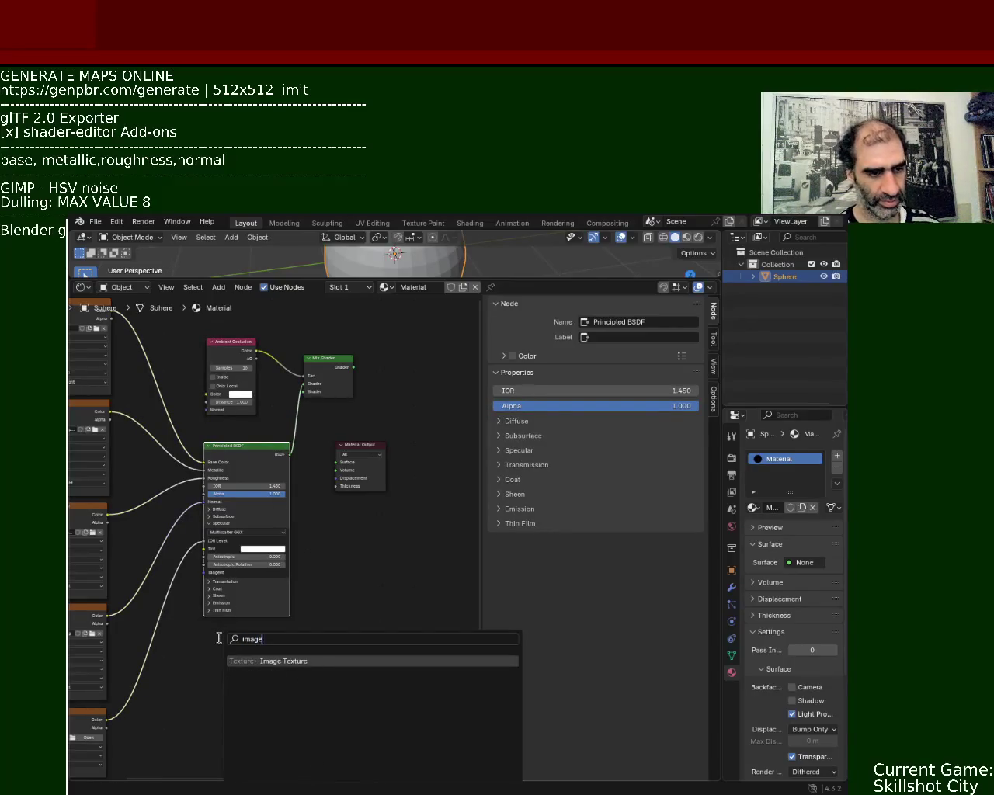
pyautogui.click(286, 660)
pyautogui.click(273, 649)
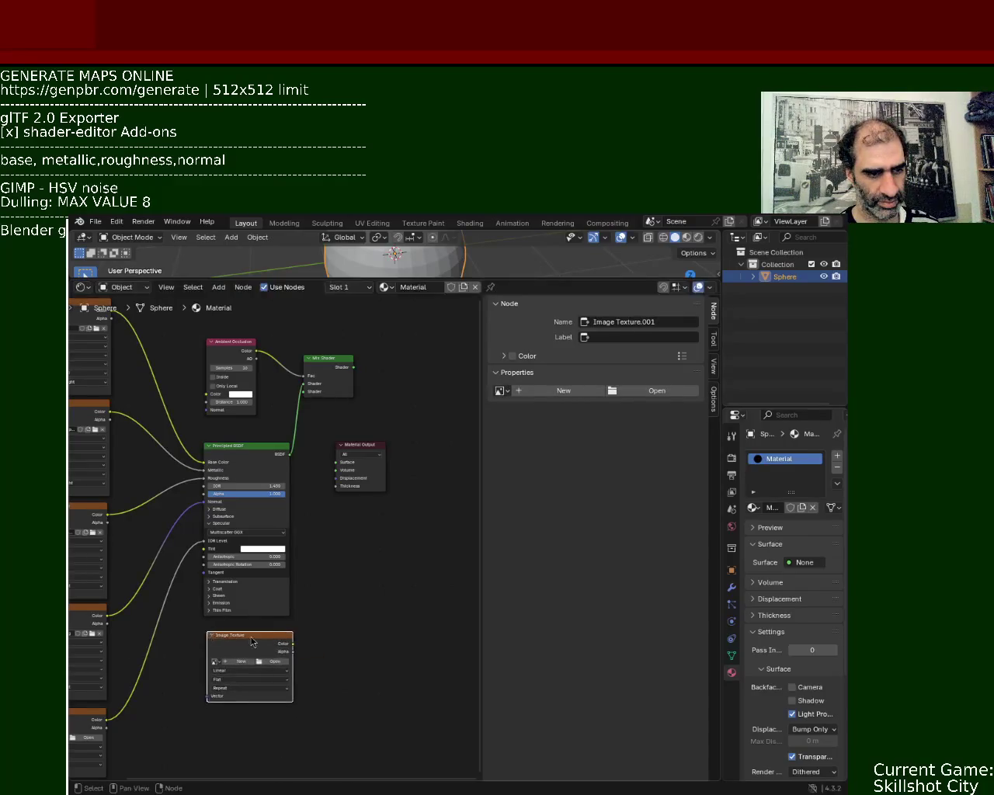
pyautogui.moveTo(287, 648)
pyautogui.mouseDown()
pyautogui.moveTo(378, 396)
pyautogui.moveTo(336, 467)
pyautogui.moveTo(431, 365)
pyautogui.mouseUp()
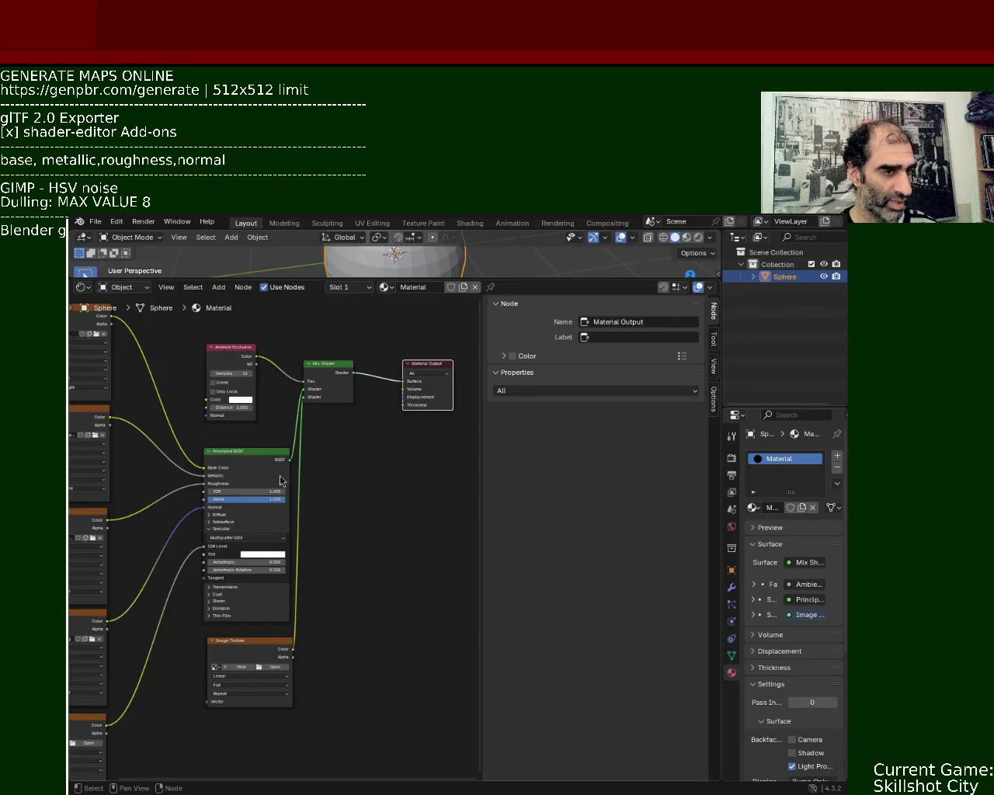
# Step: Enlarge the 3D view of the sphere and save ball_1.blend
pyautogui.moveTo(286, 482); pyautogui.dragTo(282, 482)
pyautogui.moveTo(486, 279); pyautogui.dragTo(486, 454)
pyautogui.hotkey('ctrl', 's')
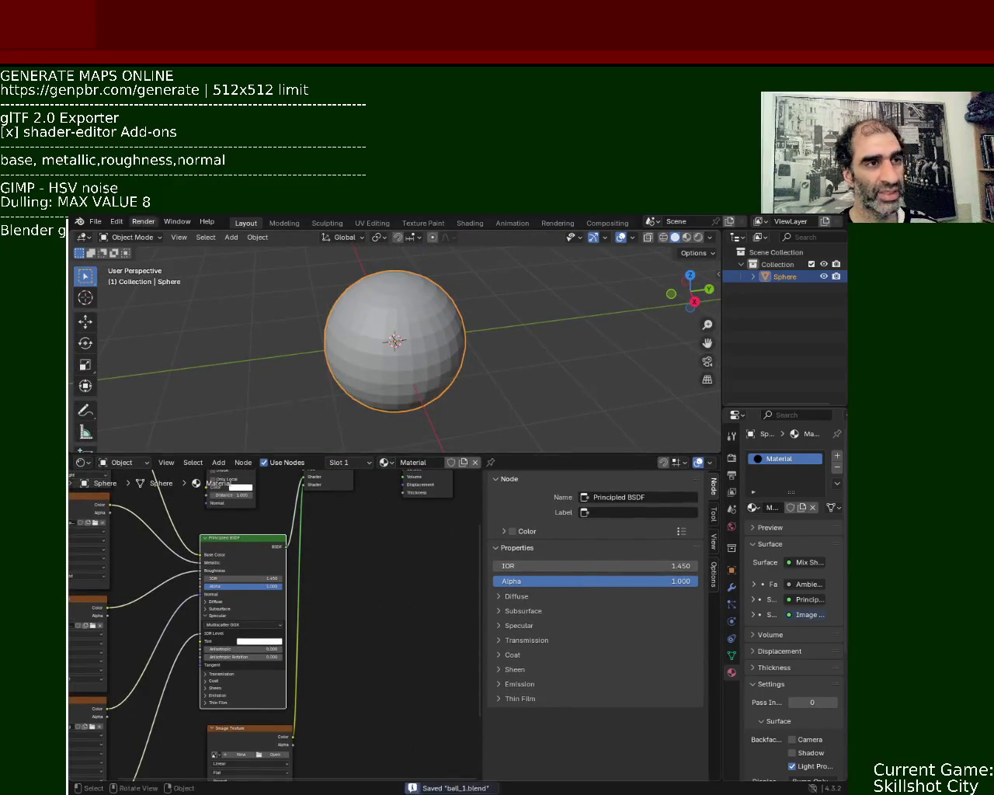
# Step: Set the Ambient Occlusion node's colour to black and save ball_1.blend again
pyautogui.moveTo(330, 548); pyautogui.dragTo(364, 610, button='middle')
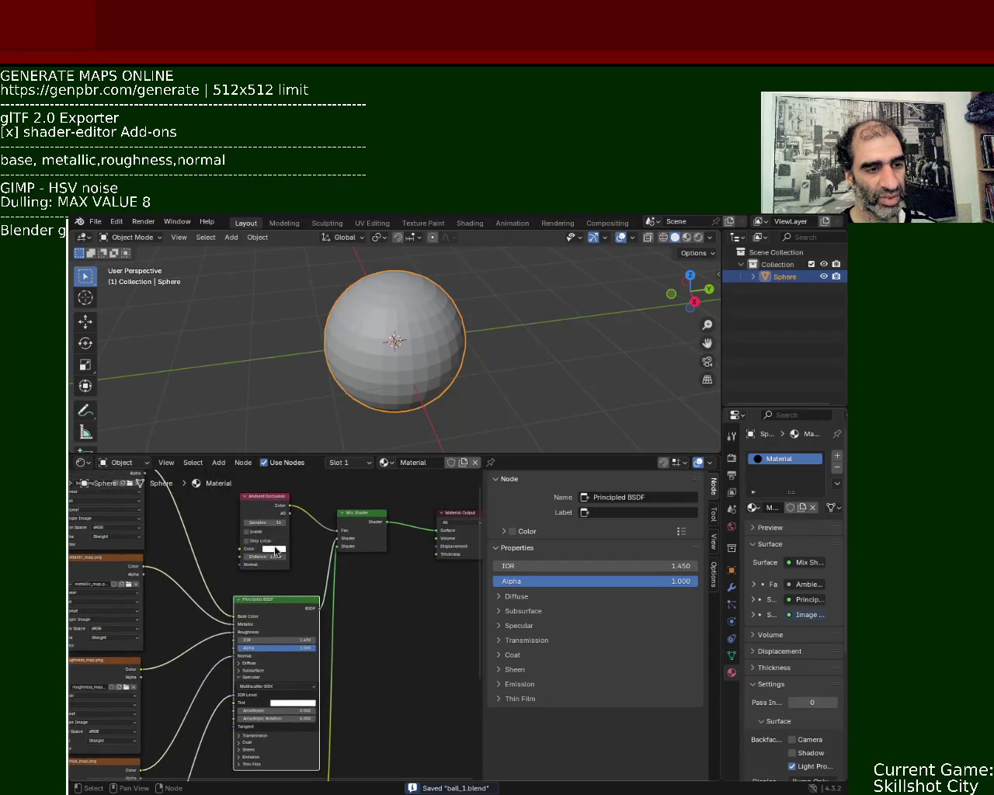
pyautogui.click(276, 550)
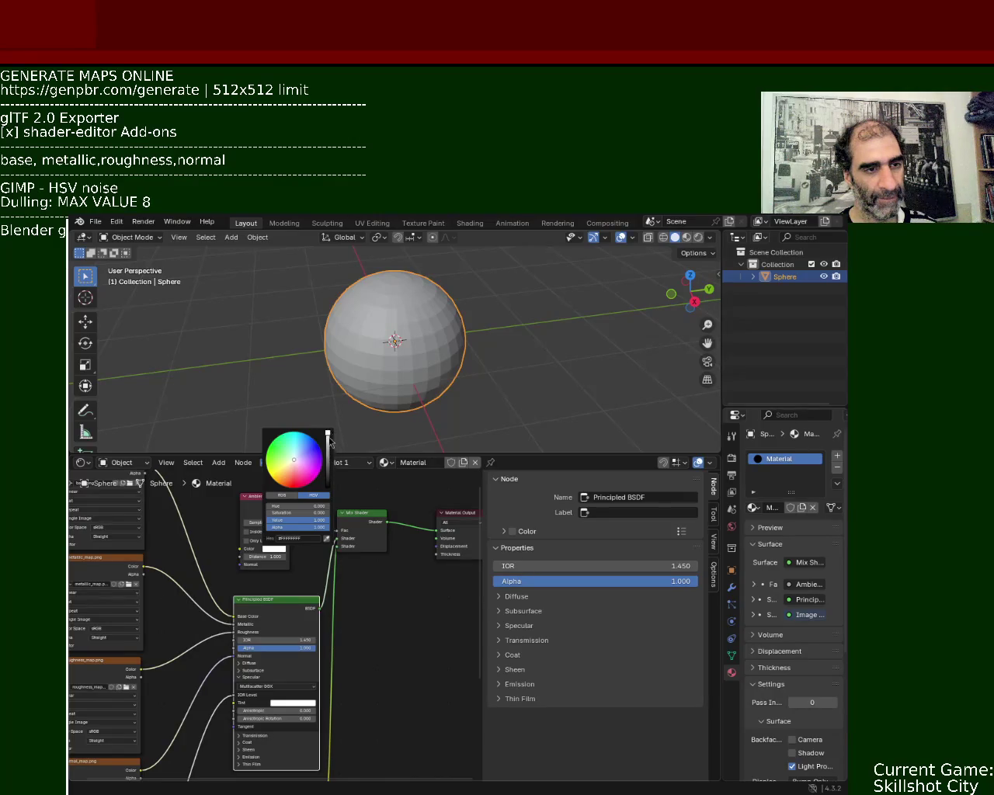
pyautogui.moveTo(328, 435); pyautogui.dragTo(327, 488)
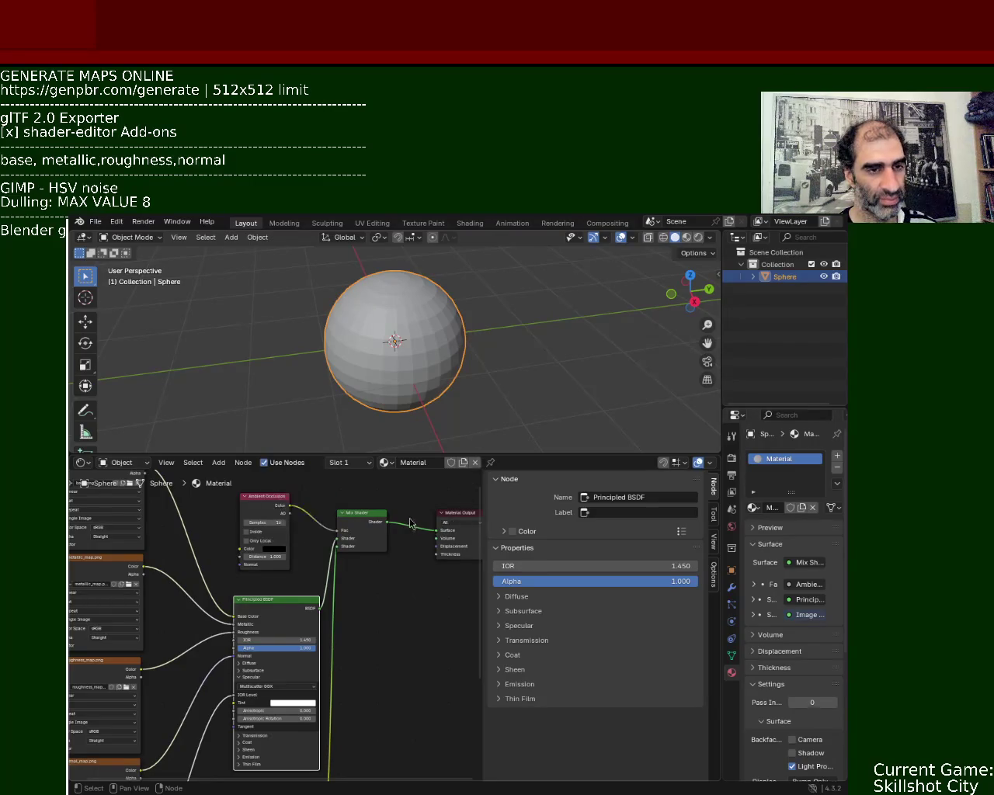
pyautogui.hotkey('ctrl', 's')
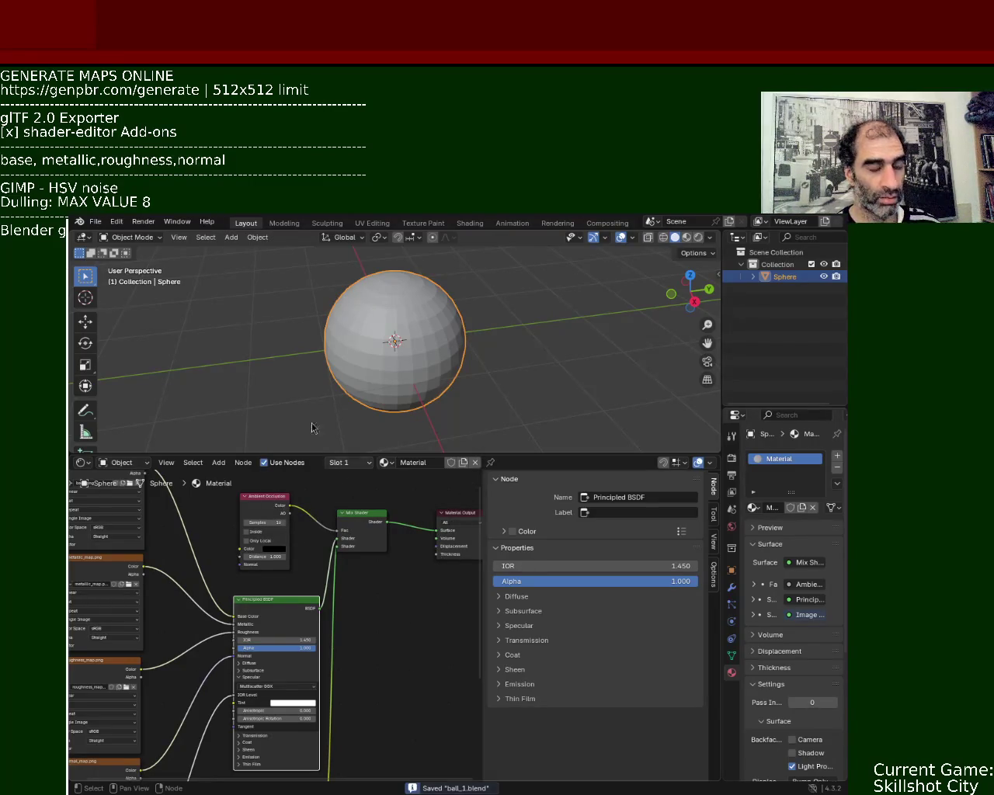
pyautogui.click(95, 222)
pyautogui.moveTo(125, 259)
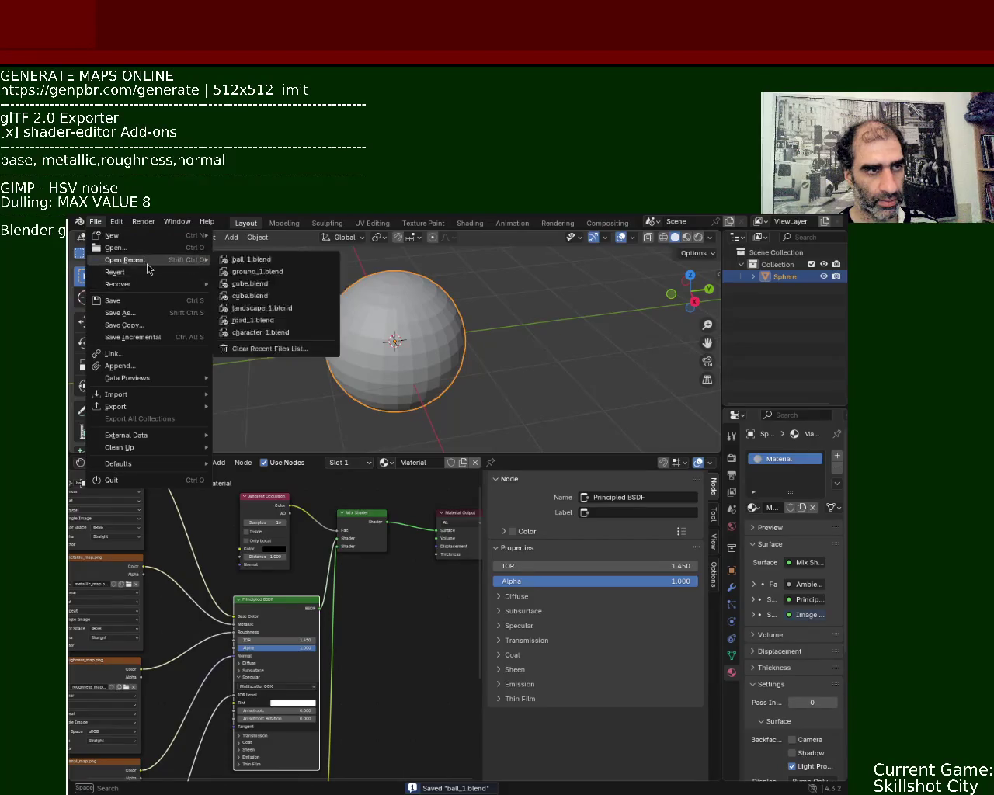
# Step: Open ground_1.blend and add an Image Texture node below the normal-map node
pyautogui.click(278, 269)
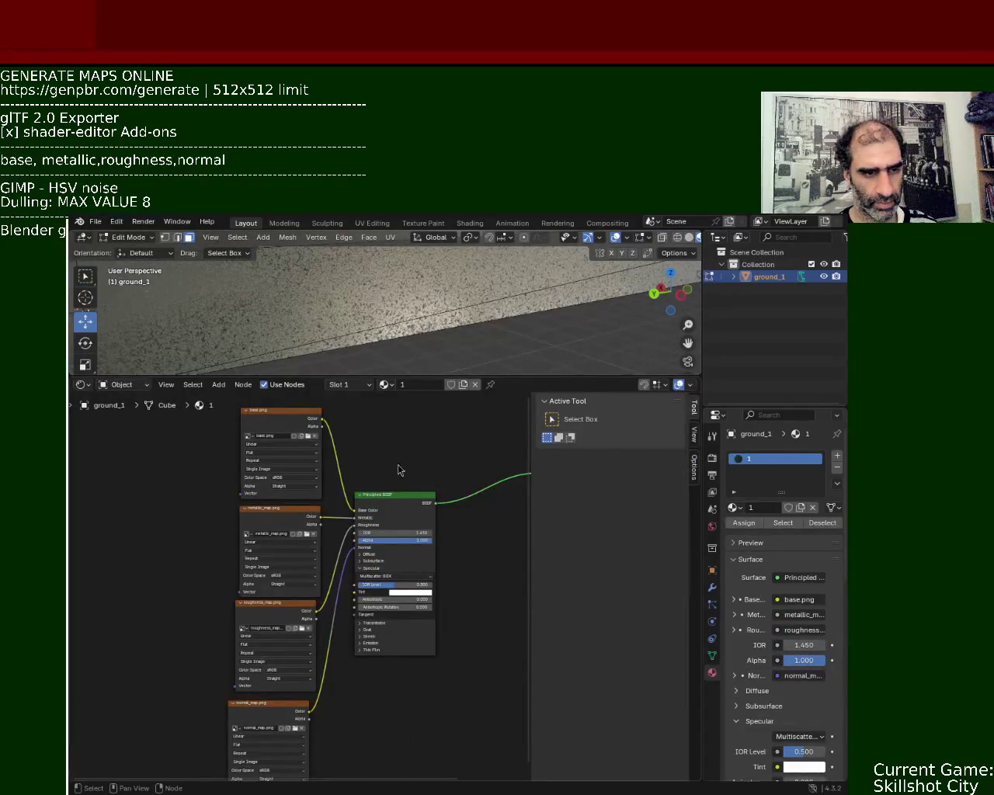
pyautogui.moveTo(337, 744); pyautogui.dragTo(304, 539, button='middle')
pyautogui.hotkey('shift', 'a')
pyautogui.click(308, 566)
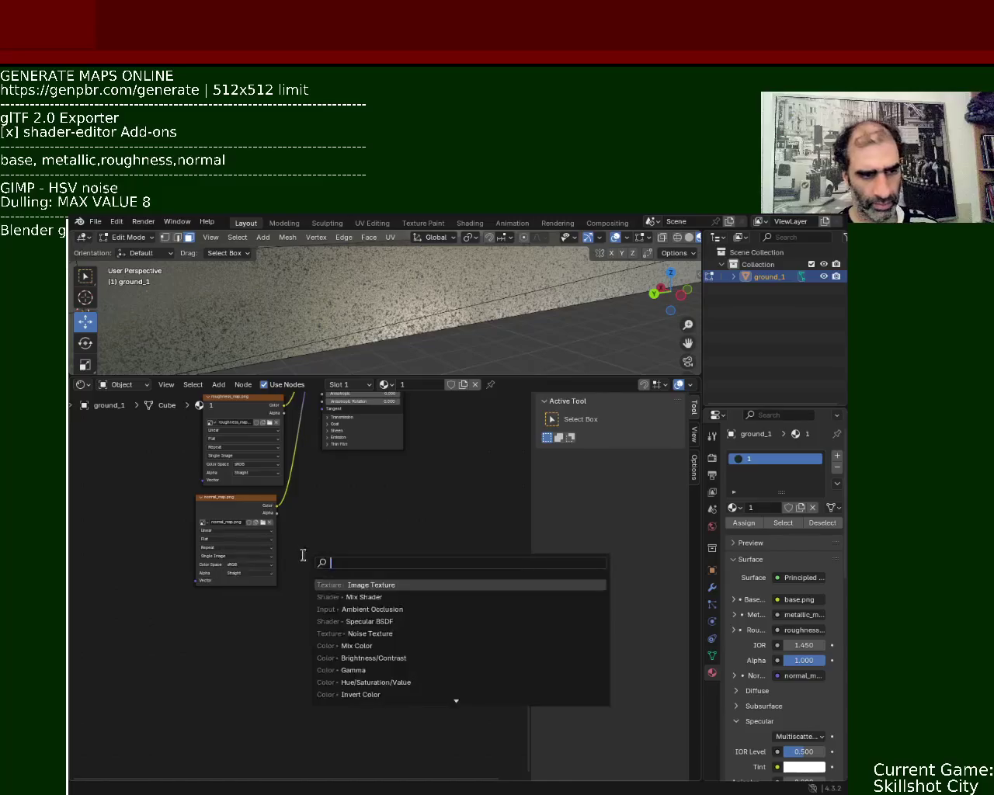
pyautogui.write('Image')
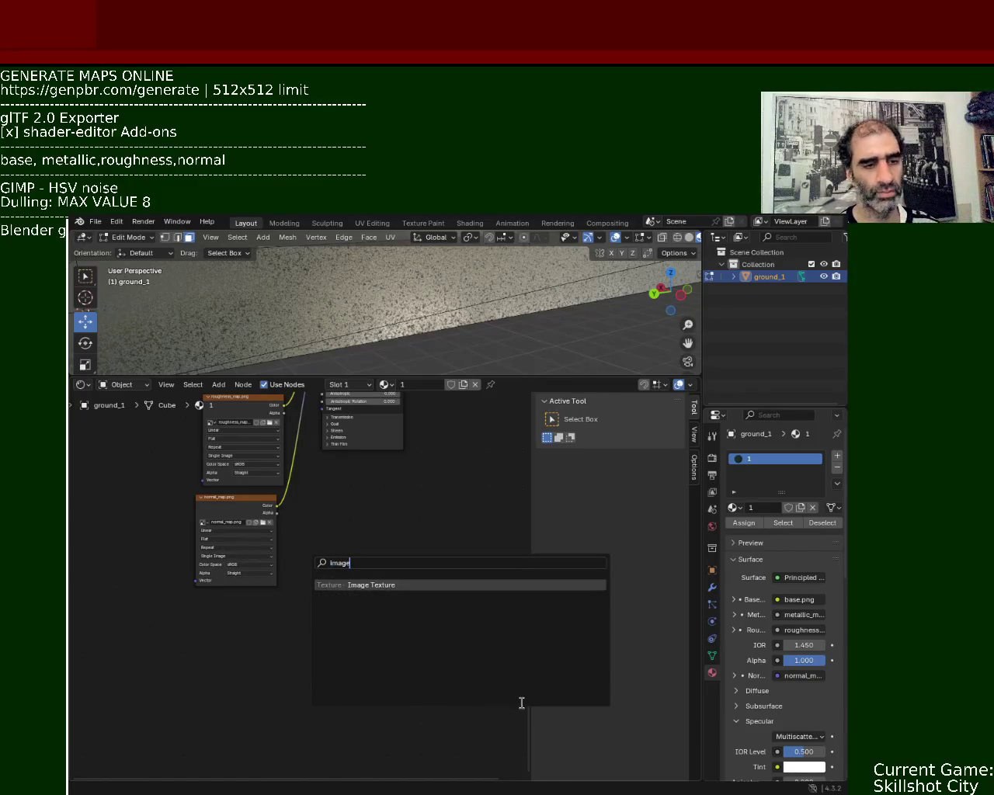
pyautogui.click(456, 585)
pyautogui.click(197, 609)
pyautogui.moveTo(396, 555)
pyautogui.mouseDown(button='middle')
pyautogui.moveTo(377, 608)
pyautogui.moveTo(306, 597)
pyautogui.mouseUp(button='middle')
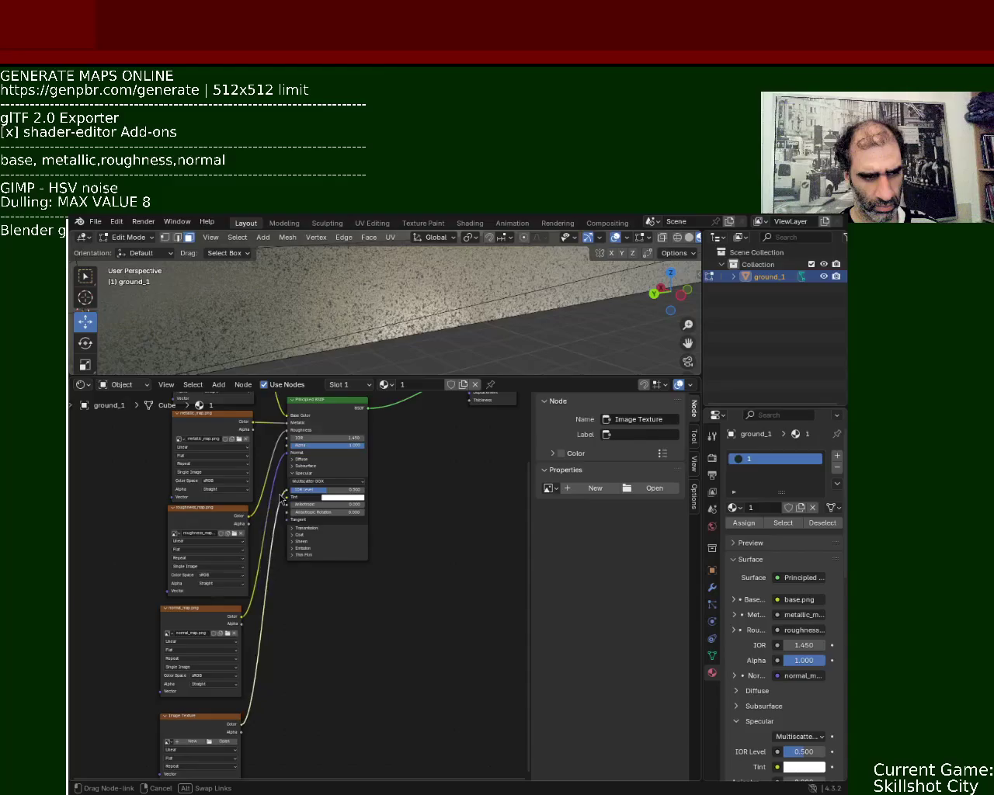
# Step: Feed the SpecularMap.png texture's Color into IOR Level and fit all nodes in view
pyautogui.moveTo(241, 724); pyautogui.dragTo(288, 490)
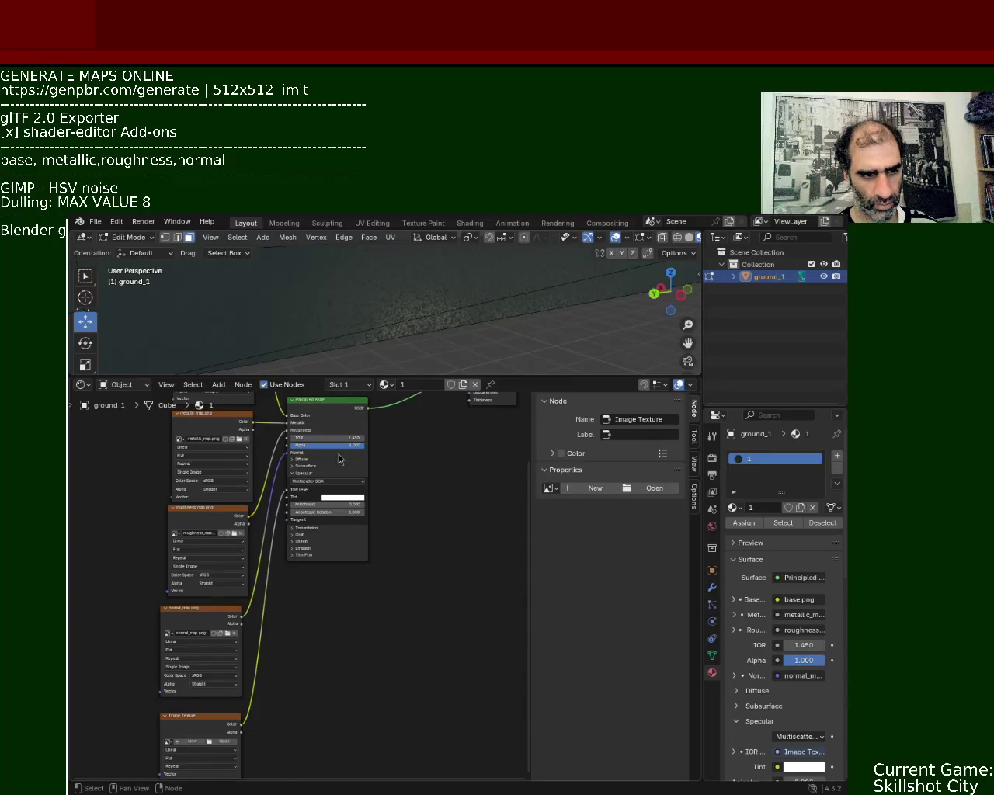
pyautogui.press('Home')
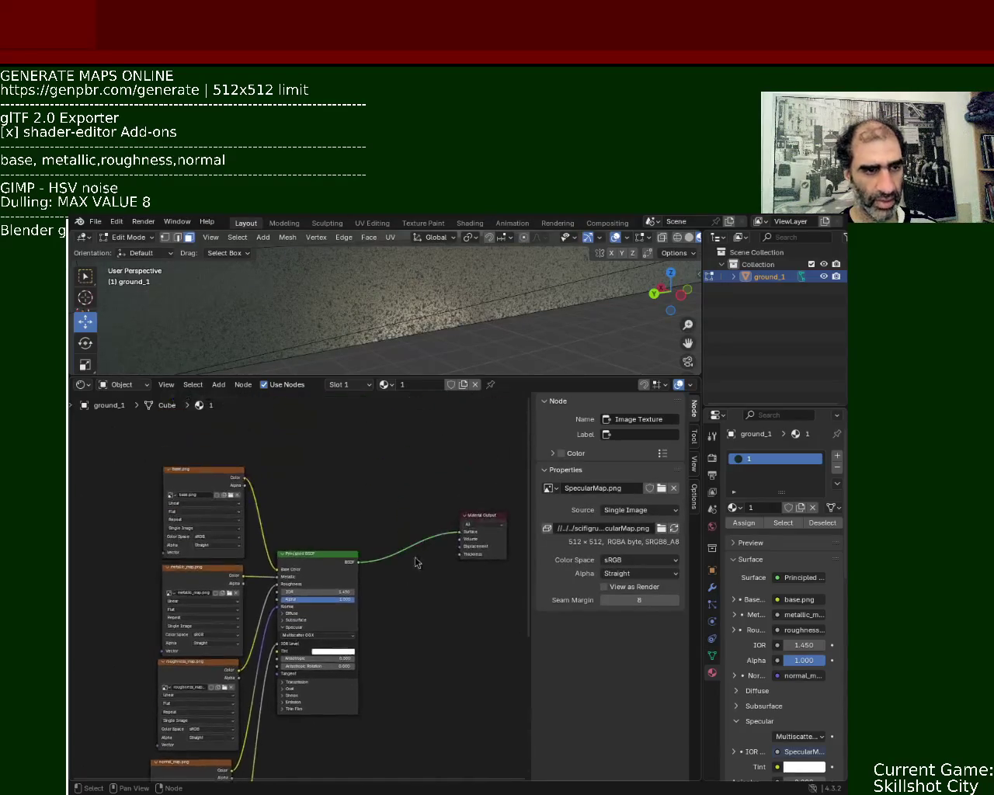
pyautogui.moveTo(502, 376); pyautogui.dragTo(458, 435)
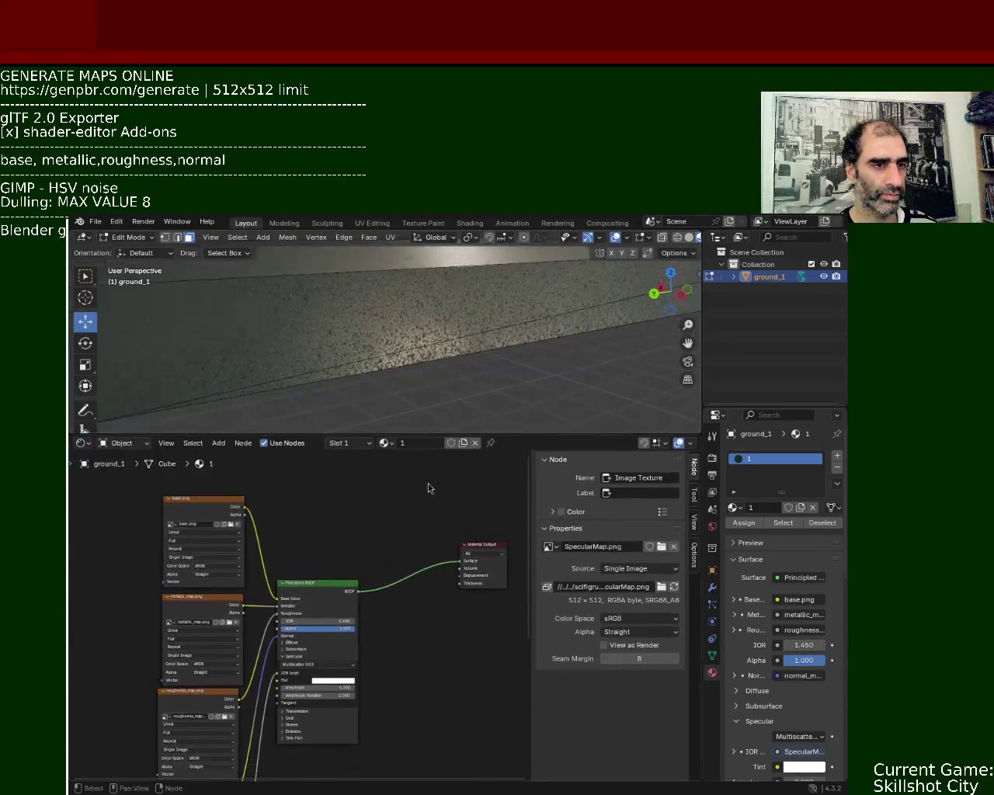
pyautogui.hotkey('shift', 'a')
# Step: Add an Ambient Occlusion node and an empty Image Texture node to the ground material
pyautogui.click(330, 516)
pyautogui.write('ao')
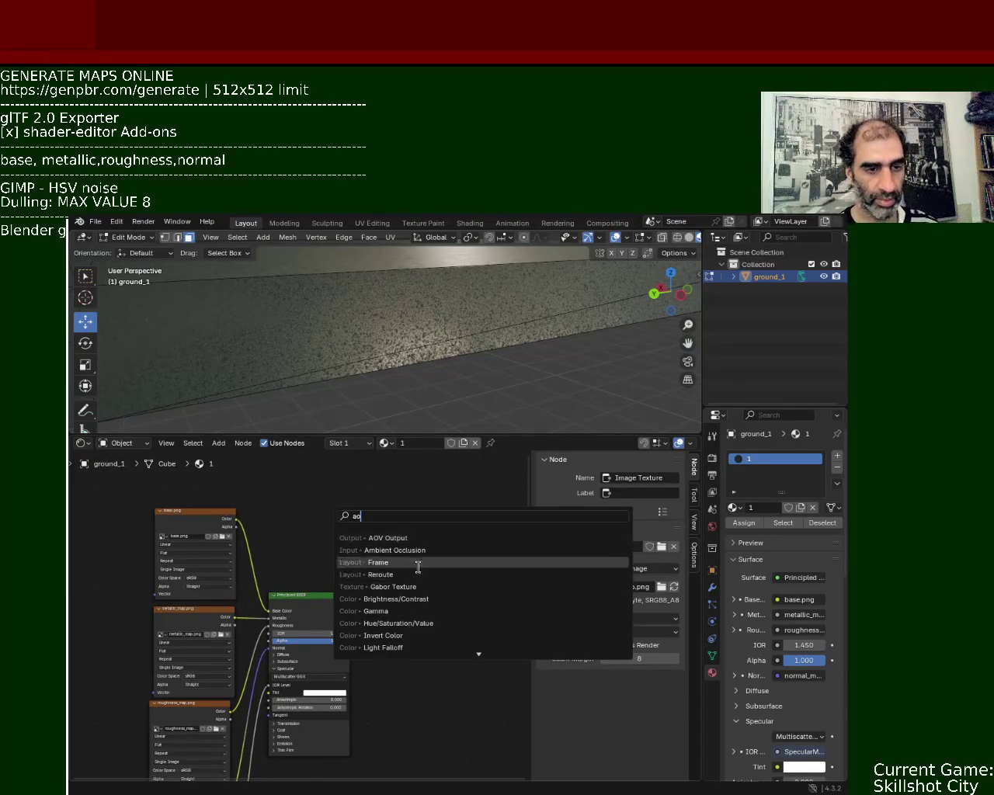
pyautogui.click(394, 550)
pyautogui.click(391, 528)
pyautogui.hotkey('shift', 'a')
pyautogui.click(393, 521)
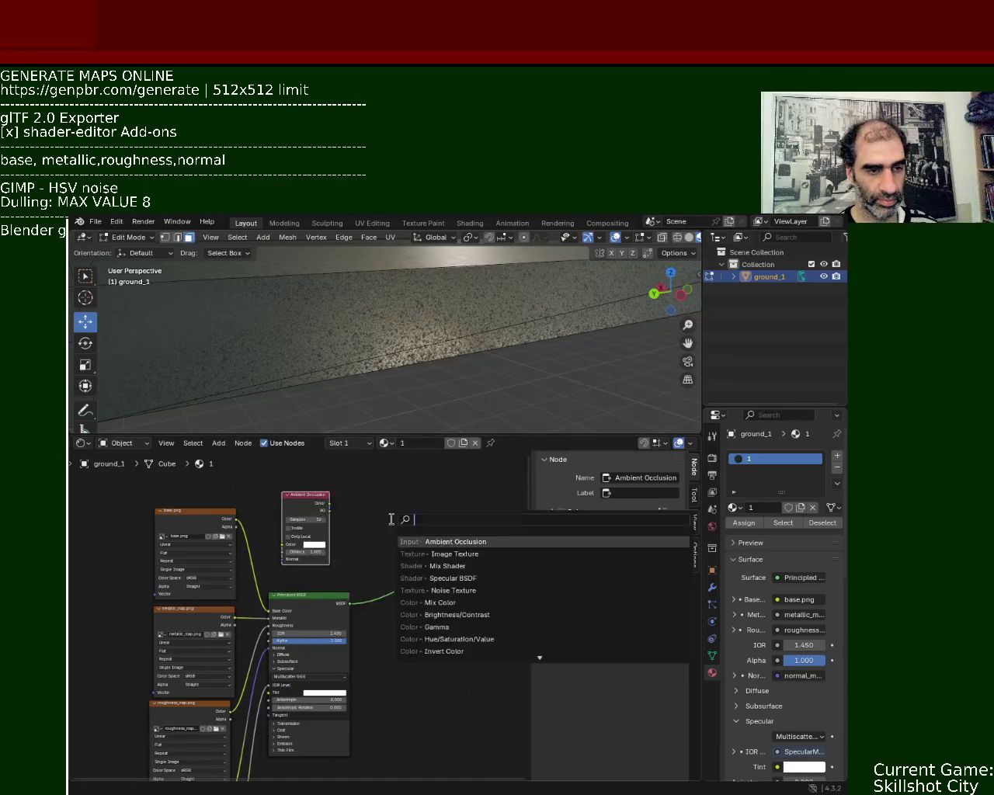
pyautogui.write('image')
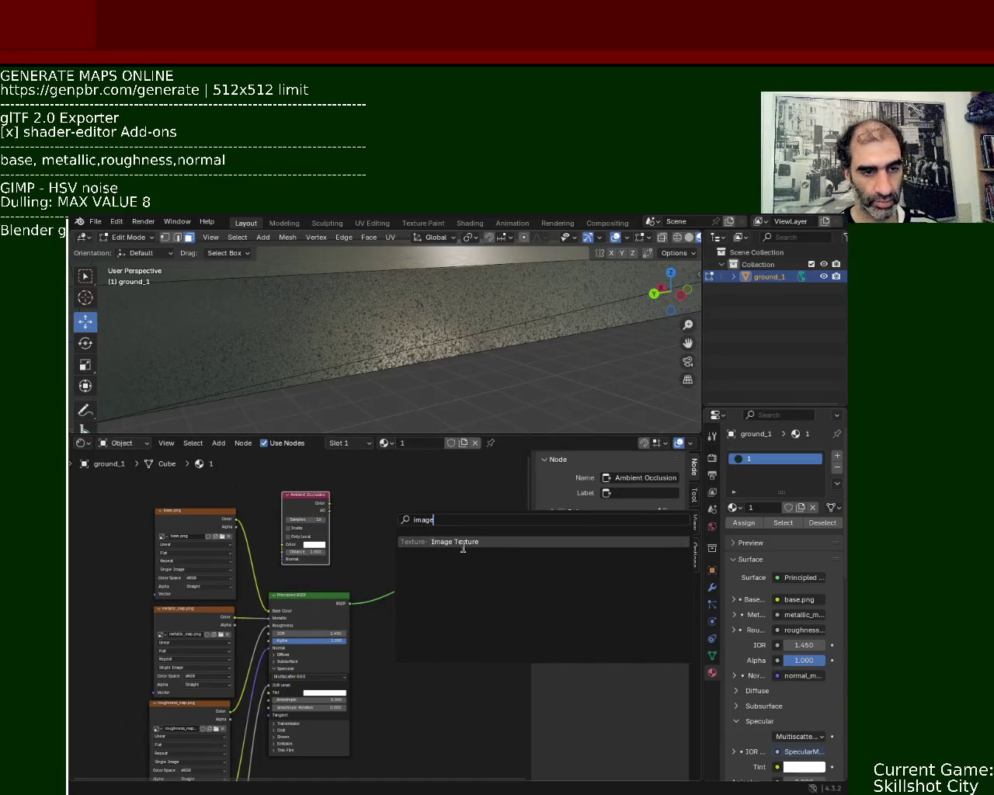
pyautogui.click(463, 541)
pyautogui.click(258, 703)
# Step: Drop a Mix Shader onto the Principled BSDF-to-Material Output link
pyautogui.hotkey('shift', 'a')
pyautogui.click(399, 598)
pyautogui.write('mix')
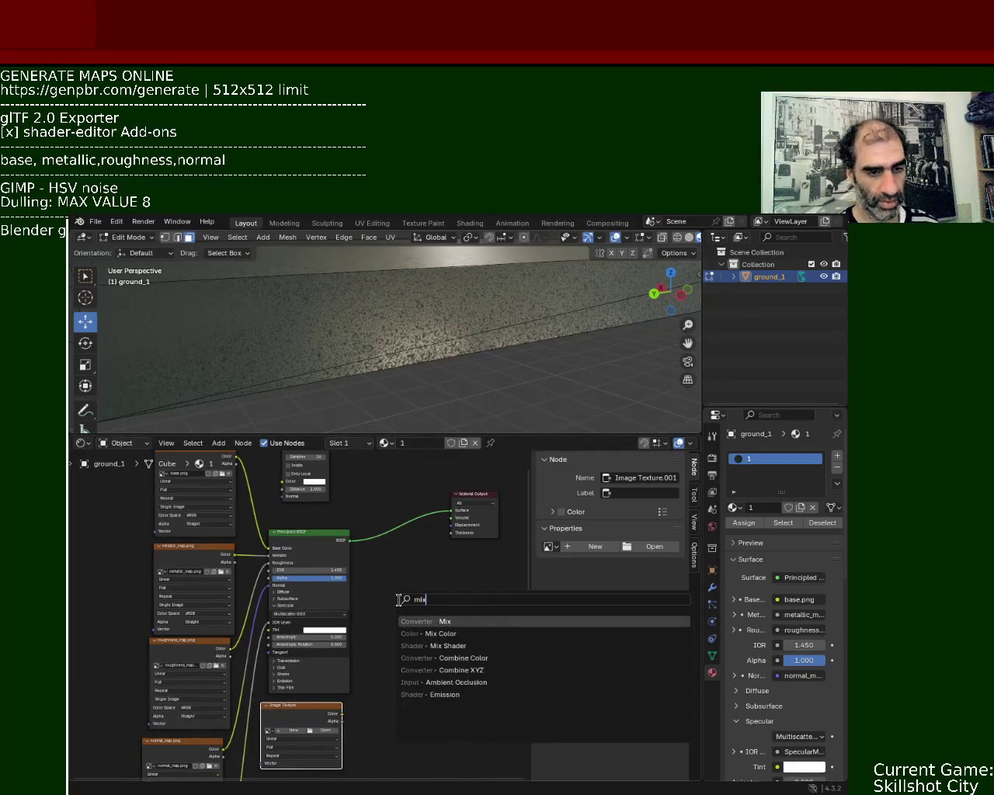
pyautogui.click(469, 645)
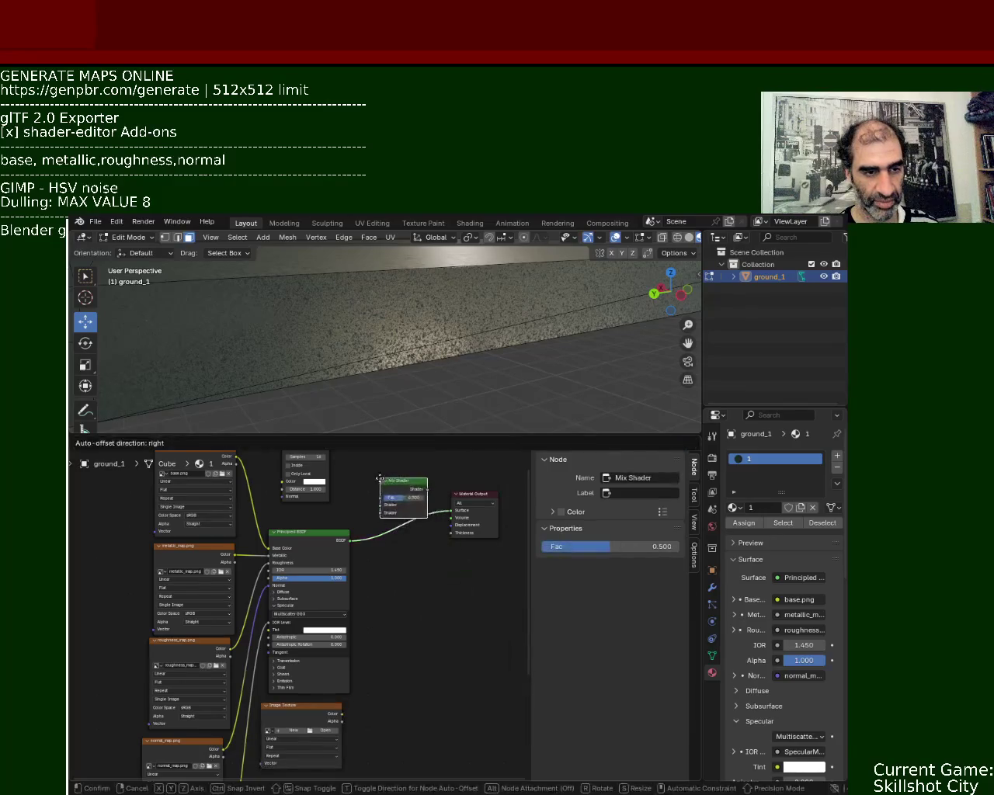
pyautogui.click(443, 513)
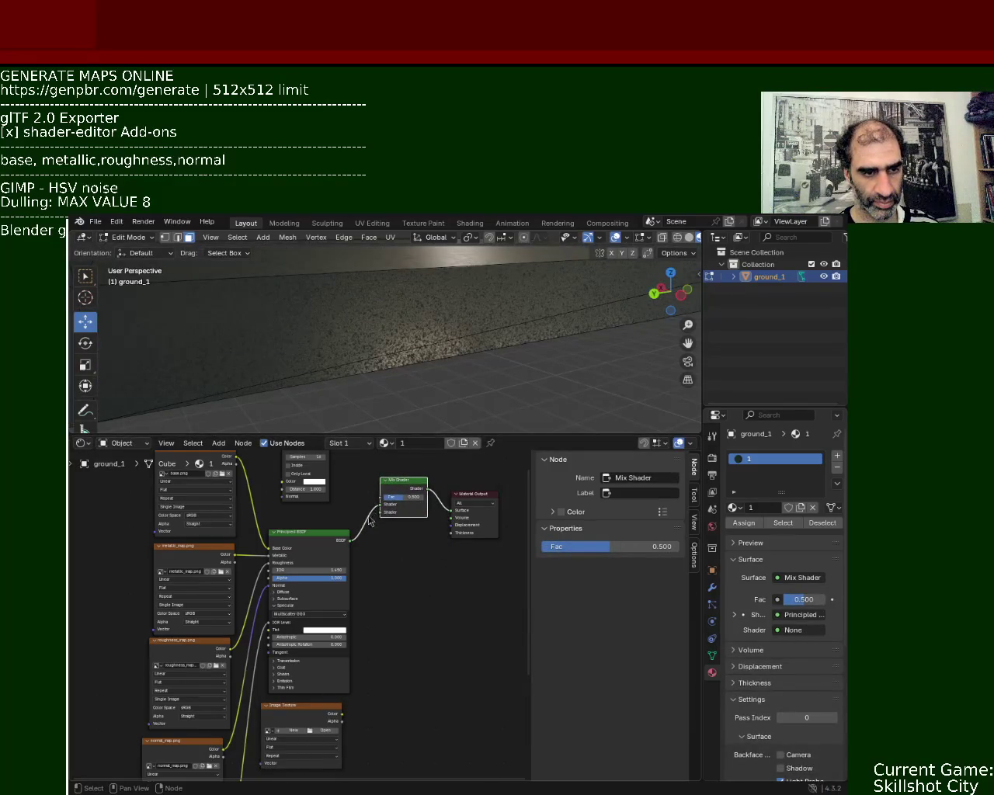
pyautogui.moveTo(365, 482); pyautogui.dragTo(367, 542, button='middle')
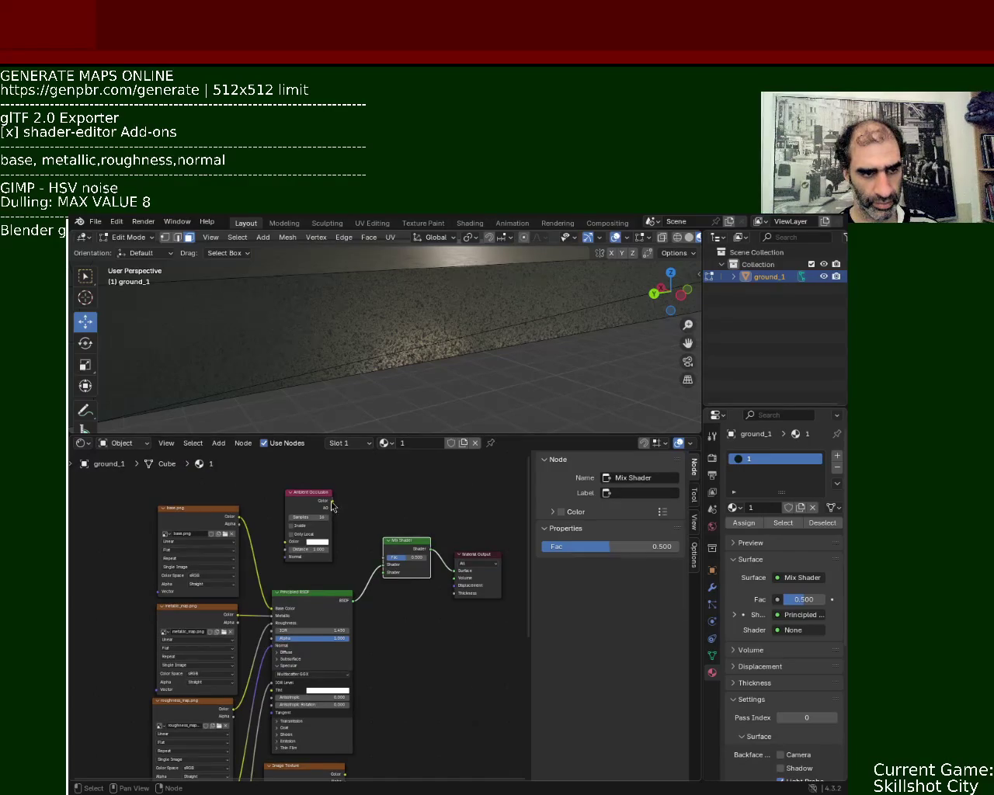
# Step: Connect Ambient Occlusion to the Mix Shader Fac and ao_map.png's Color to its second shader
pyautogui.moveTo(332, 506); pyautogui.dragTo(387, 558)
pyautogui.keyDown('shift'); pyautogui.scroll(-4, 342, 678); pyautogui.keyUp('shift')
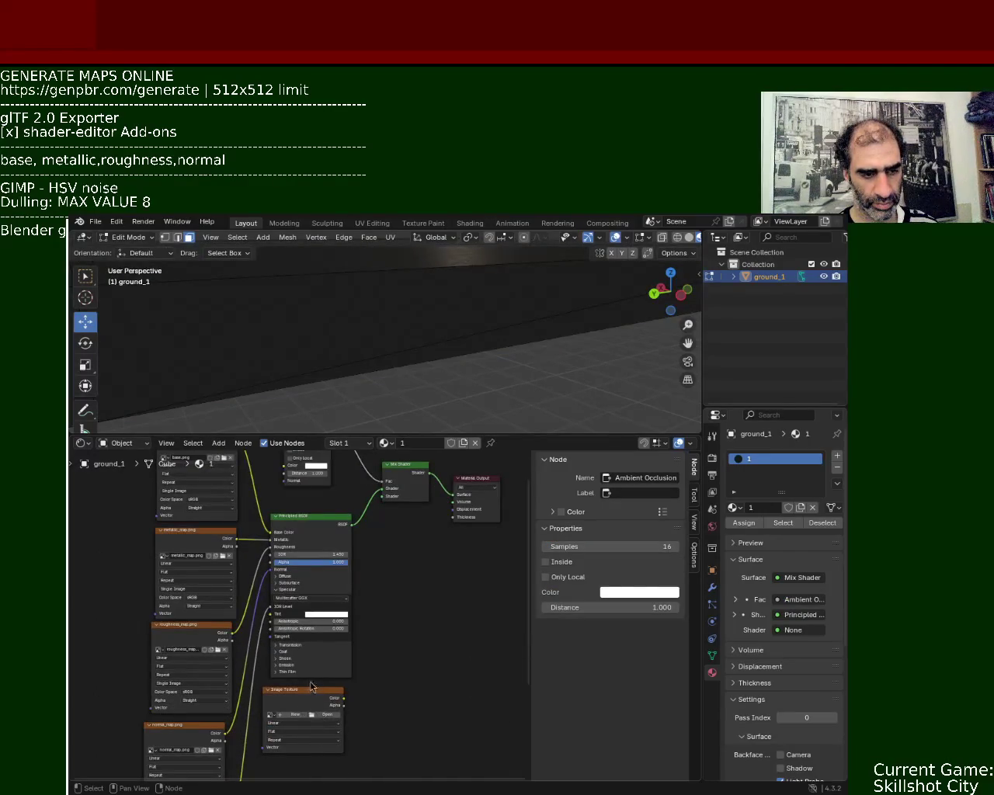
pyautogui.click(307, 699)
pyautogui.moveTo(325, 709); pyautogui.dragTo(332, 708)
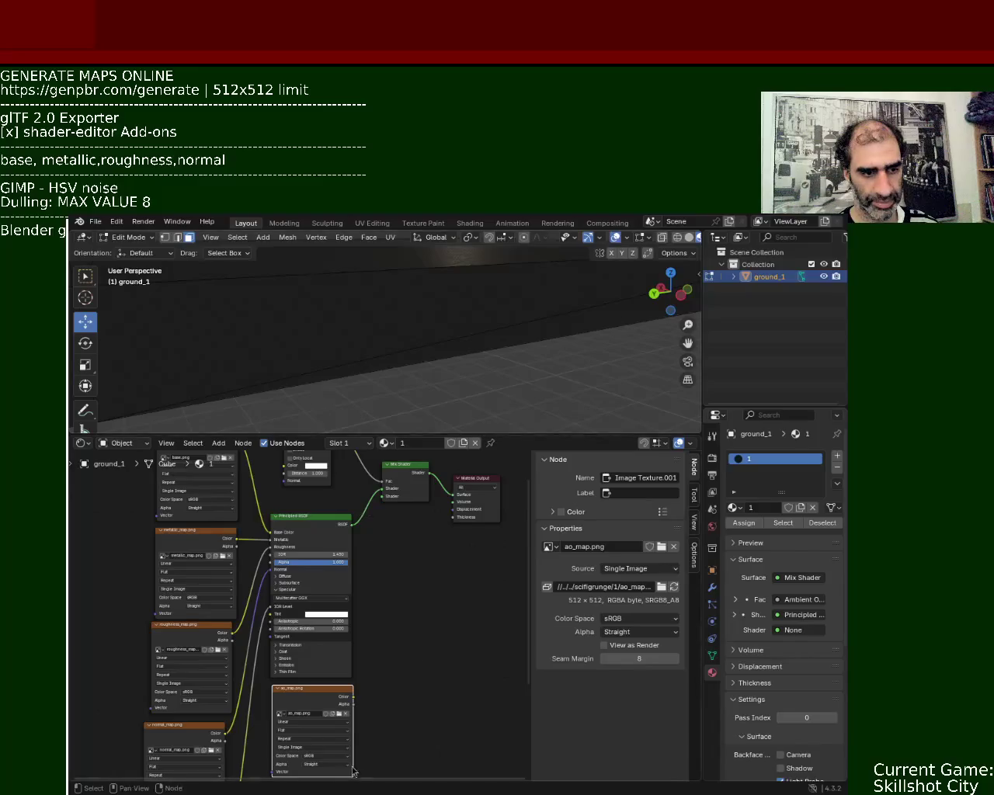
pyautogui.moveTo(353, 697); pyautogui.dragTo(386, 496)
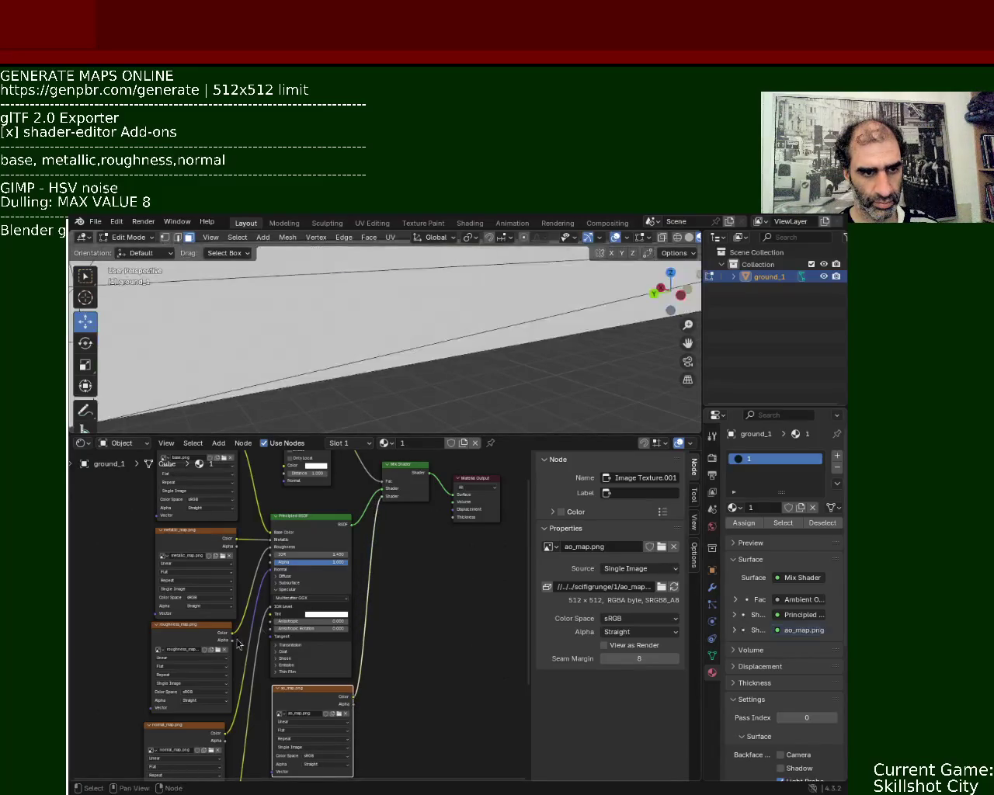
pyautogui.moveTo(264, 532); pyautogui.dragTo(309, 536, button='middle')
# Step: Set the Ambient Occlusion colour to black
pyautogui.click(357, 464)
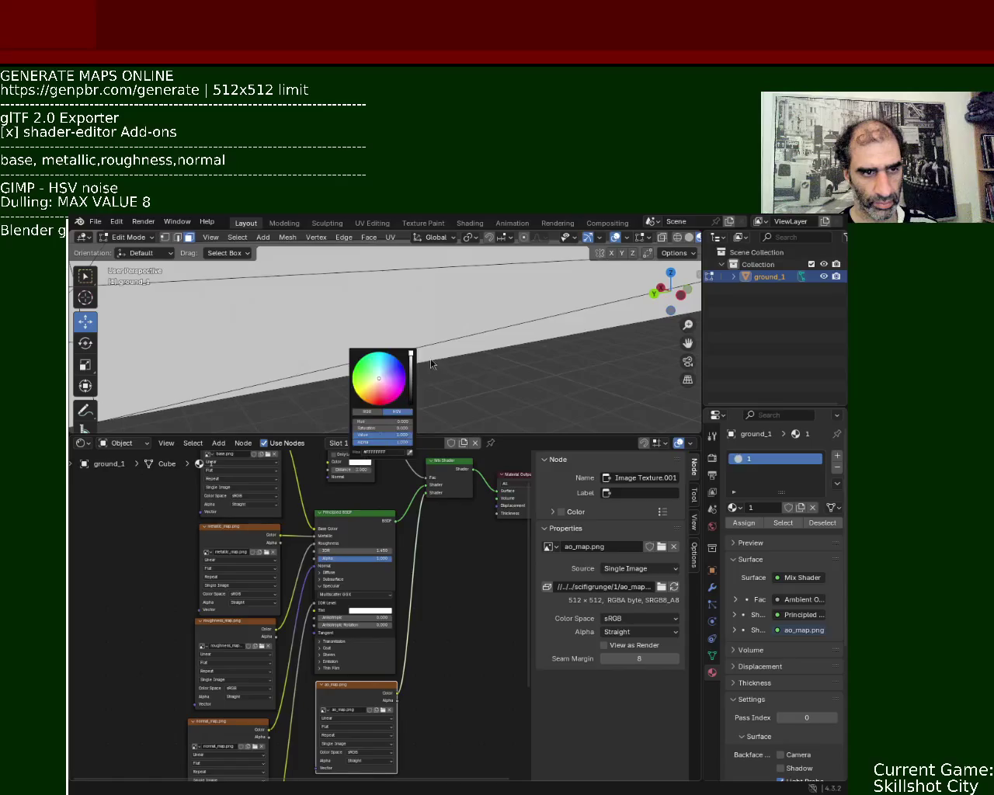
pyautogui.moveTo(411, 356); pyautogui.dragTo(412, 403)
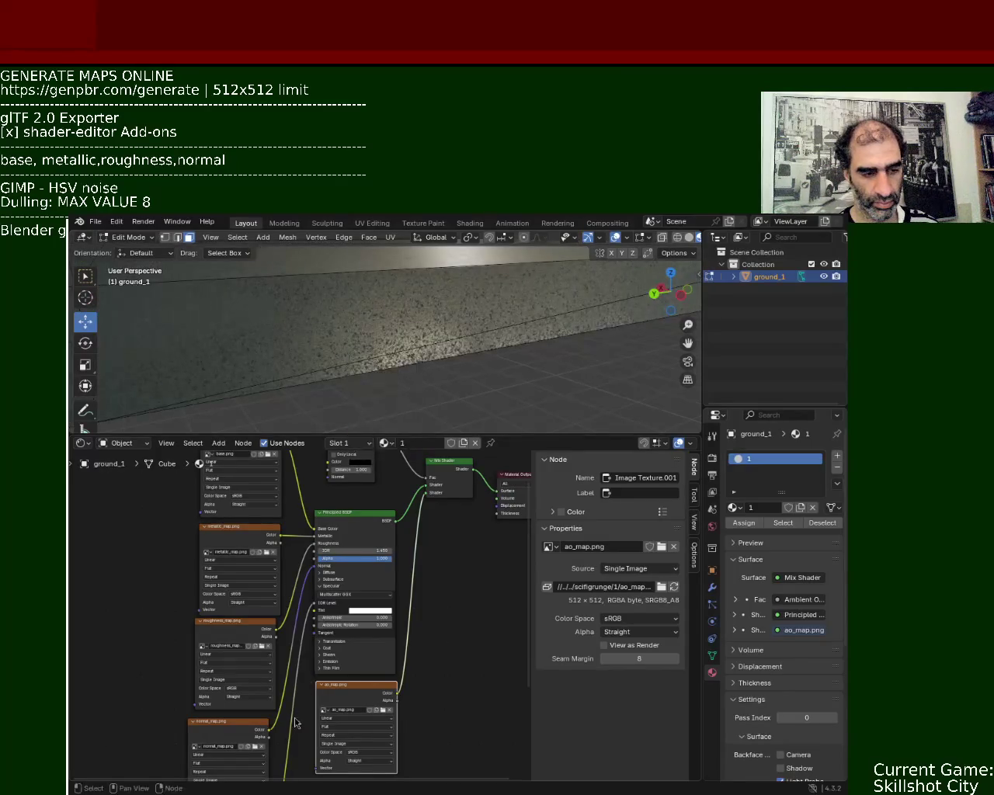
pyautogui.moveTo(283, 742); pyautogui.dragTo(307, 617, button='middle')
pyautogui.click(280, 689)
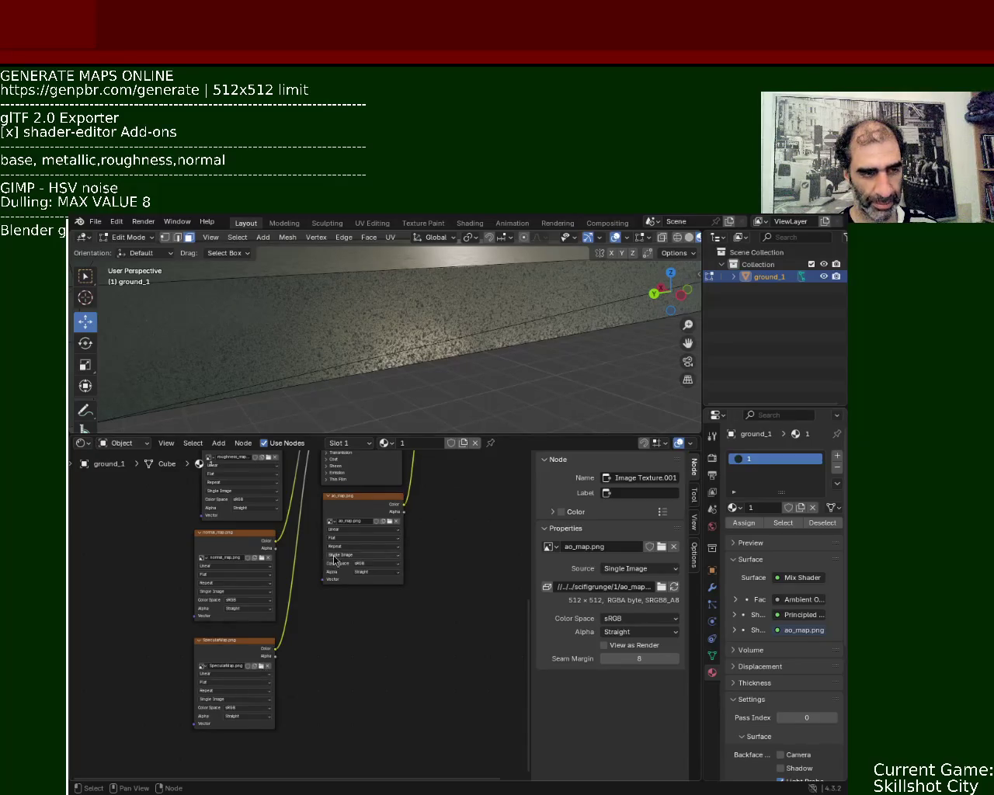
pyautogui.moveTo(322, 544); pyautogui.dragTo(316, 696, button='middle')
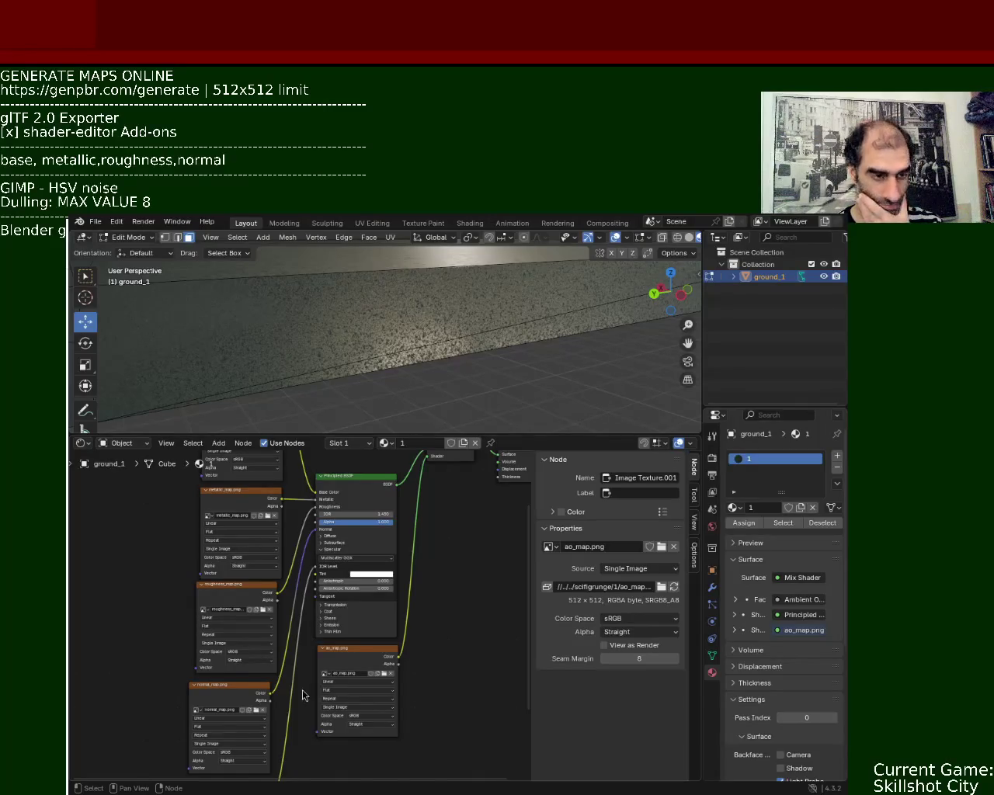
pyautogui.moveTo(303, 695)
pyautogui.mouseDown(button='middle')
pyautogui.moveTo(306, 584)
pyautogui.moveTo(249, 712)
pyautogui.mouseUp(button='middle')
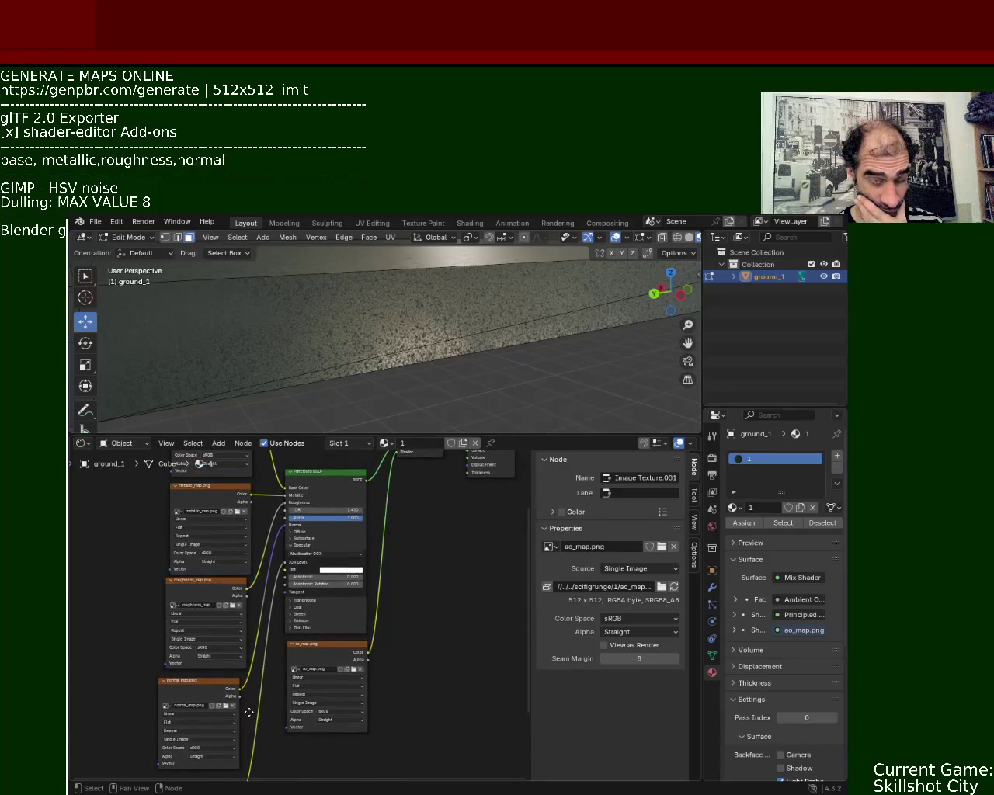
pyautogui.moveTo(248, 712); pyautogui.dragTo(200, 777, button='middle')
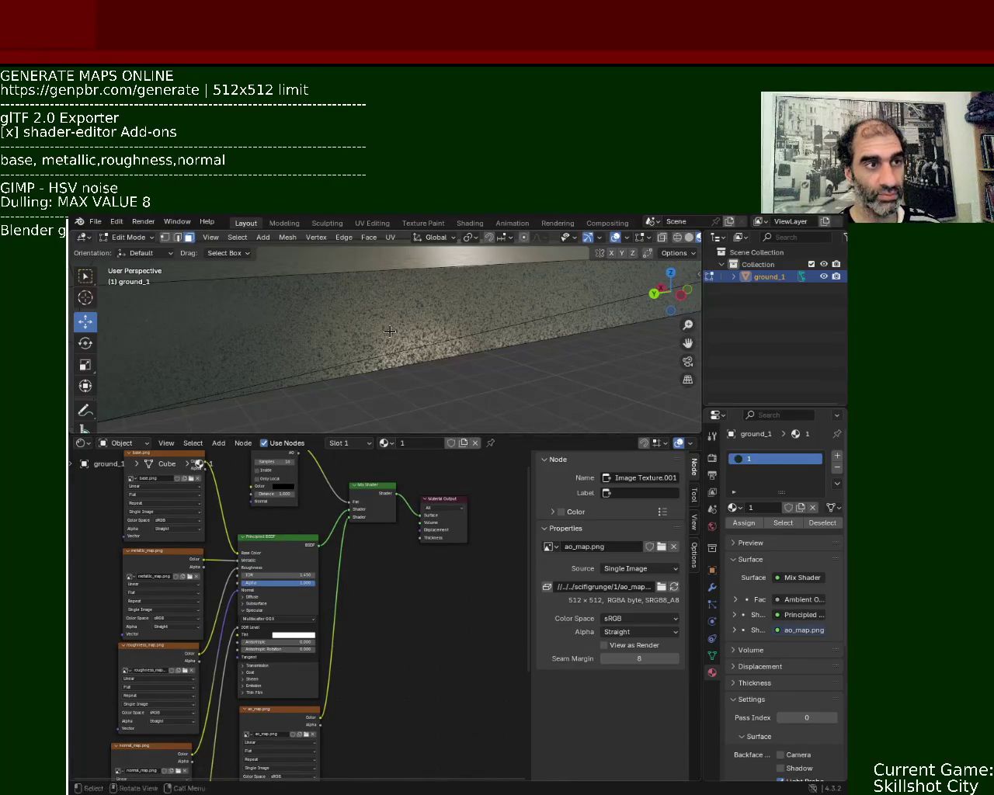
# Step: Save ground_1.blend, inspect the textured ground, and bring up the Export formats list
pyautogui.hotkey('ctrl', 's')
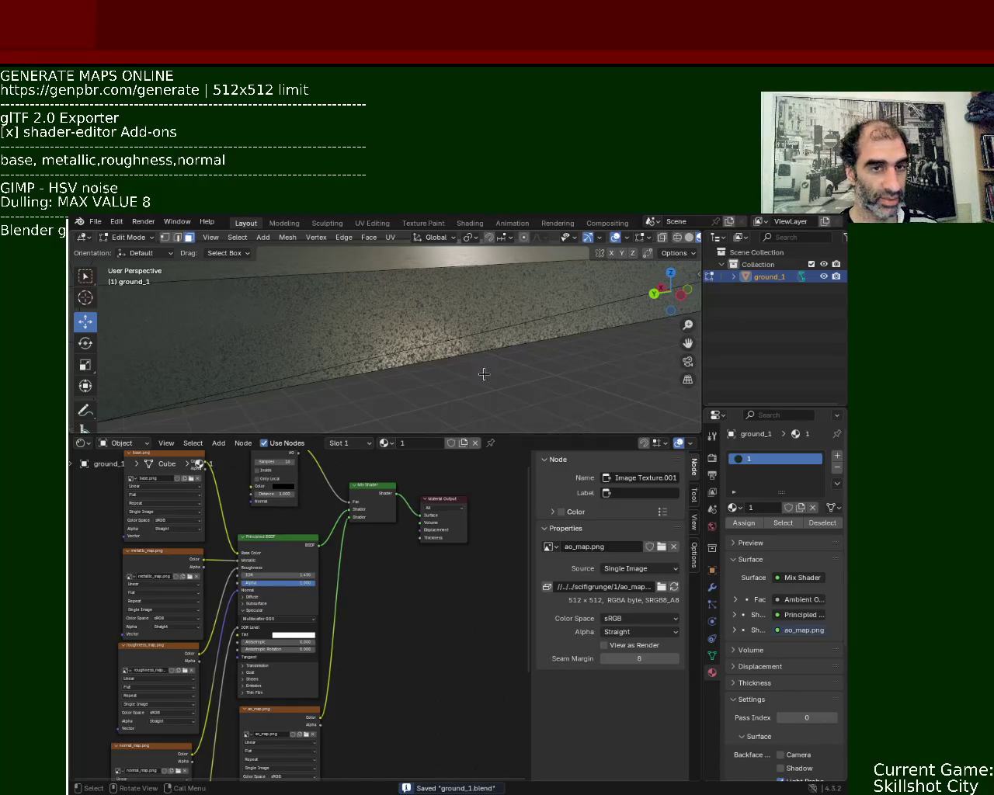
pyautogui.moveTo(494, 512); pyautogui.dragTo(494, 558)
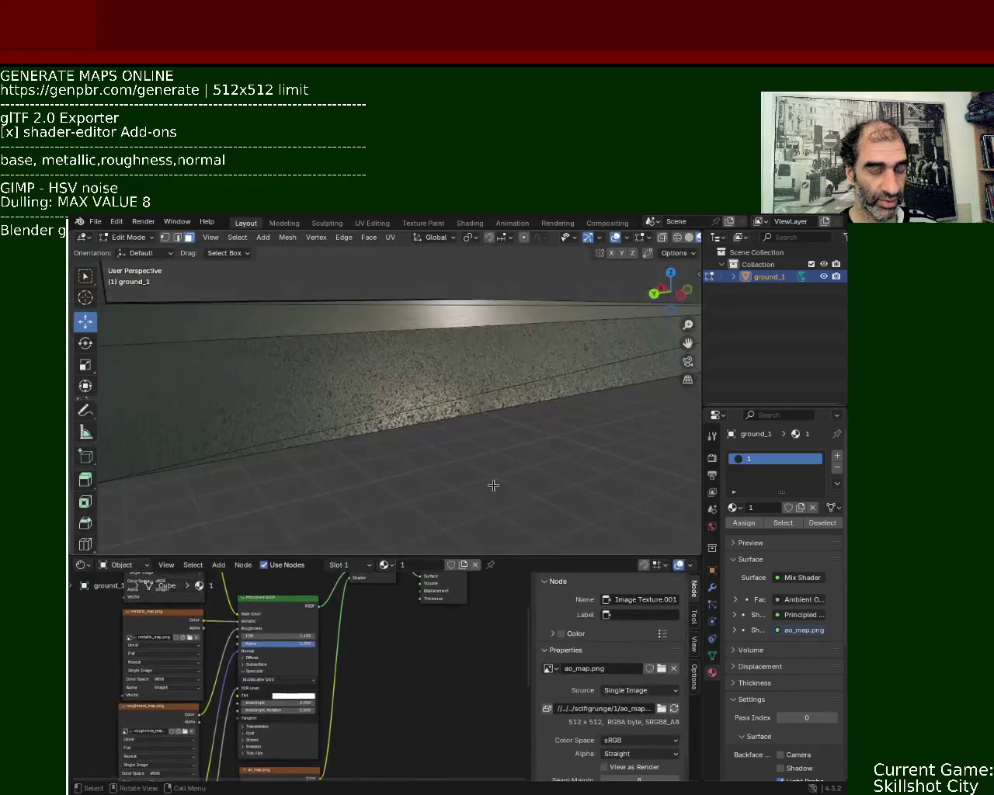
pyautogui.moveTo(479, 360)
pyautogui.mouseDown(button='middle')
pyautogui.moveTo(437, 385)
pyautogui.moveTo(487, 379)
pyautogui.moveTo(414, 370)
pyautogui.mouseUp(button='middle')
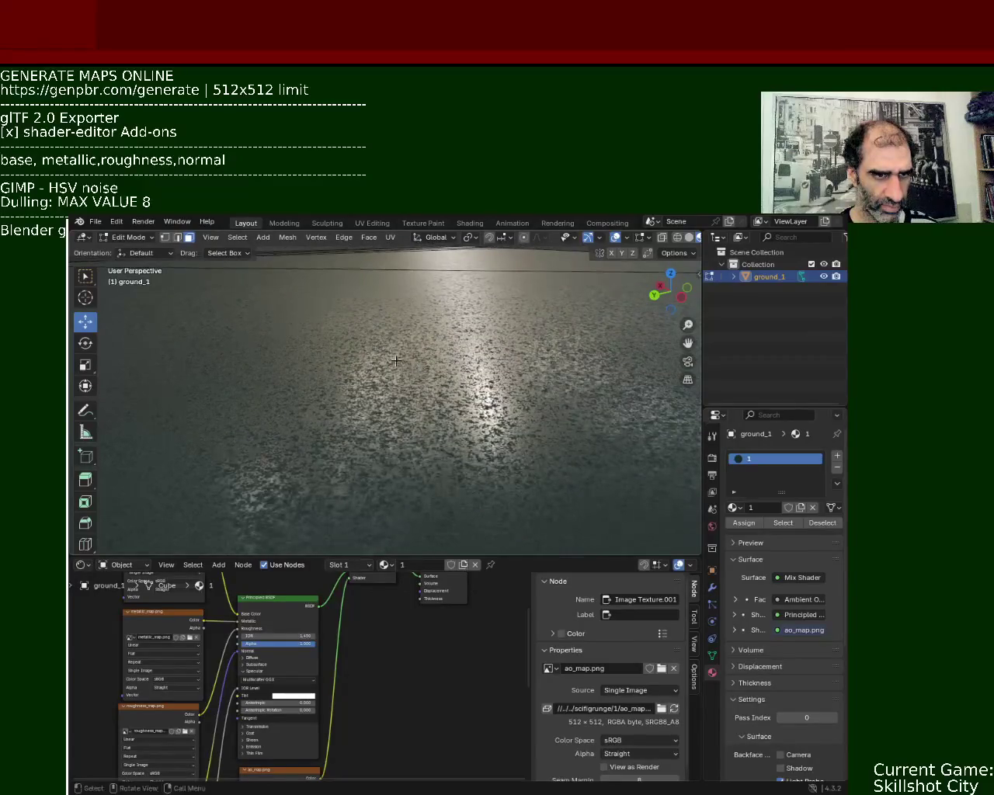
pyautogui.click(94, 222)
# Step: Close the export formats list
pyautogui.moveTo(116, 406)
pyautogui.click(286, 480)
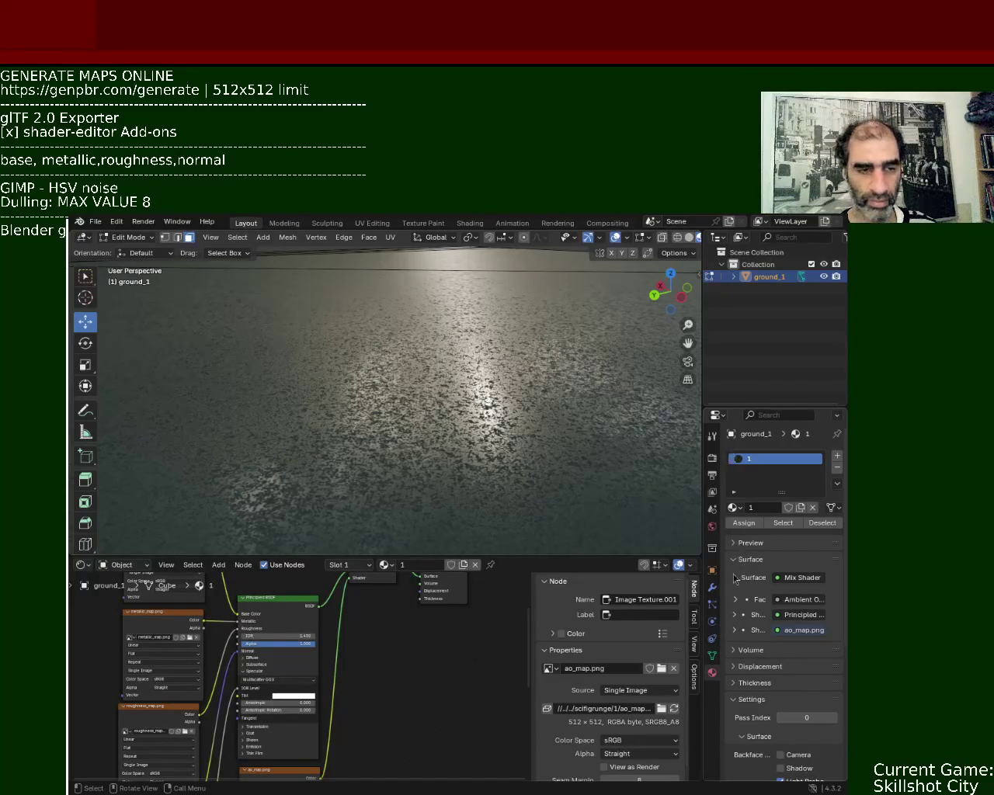
# Step: Switch the ground_1 plane from Edit Mode back to Object Mode
pyautogui.press('Tab')
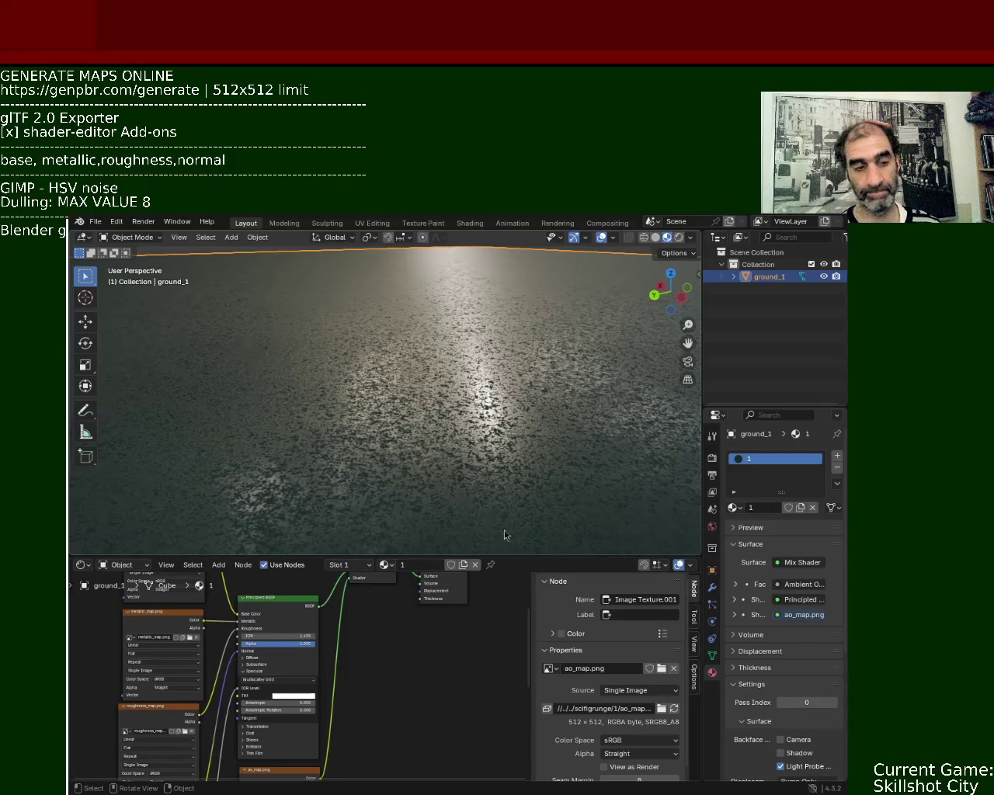
# Step: Drag the border between the 3D Viewport and Shader Editor upward to show ground_1's whole node tree
pyautogui.moveTo(500, 558)
pyautogui.mouseDown()
pyautogui.moveTo(506, 336)
pyautogui.moveTo(502, 347)
pyautogui.mouseUp()
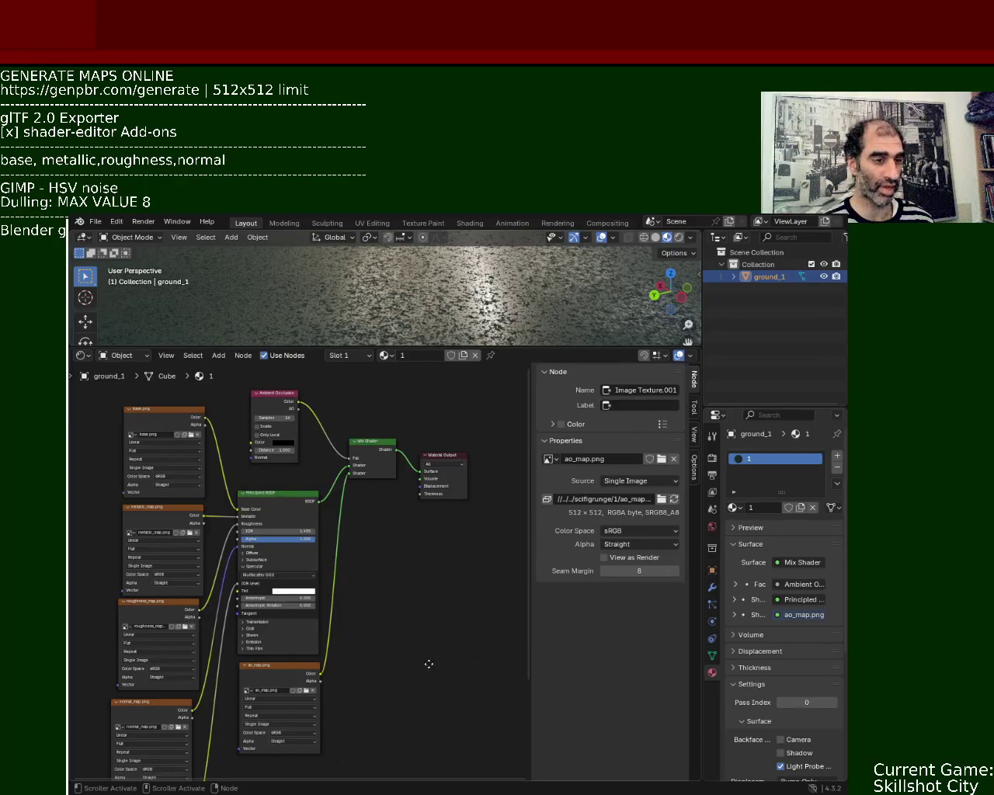
# Step: Pan down to the SpecularMap Image Texture node below the other maps and delete it
pyautogui.moveTo(428, 666); pyautogui.dragTo(465, 613, button='middle')
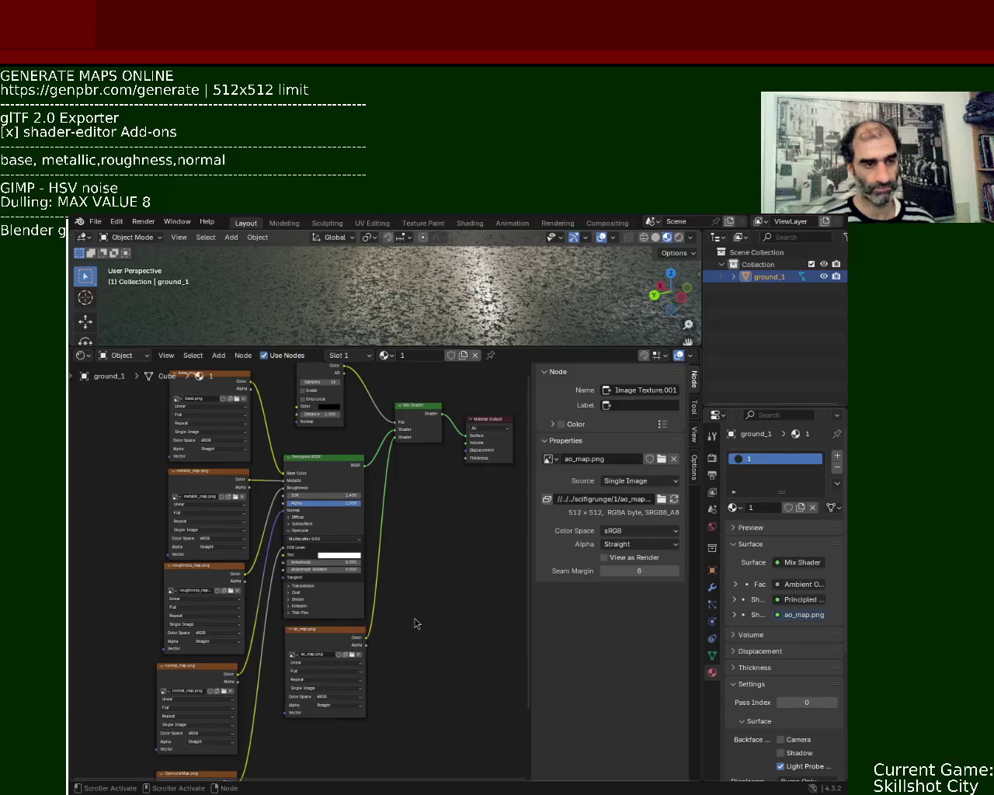
pyautogui.moveTo(419, 699); pyautogui.dragTo(476, 592, button='middle')
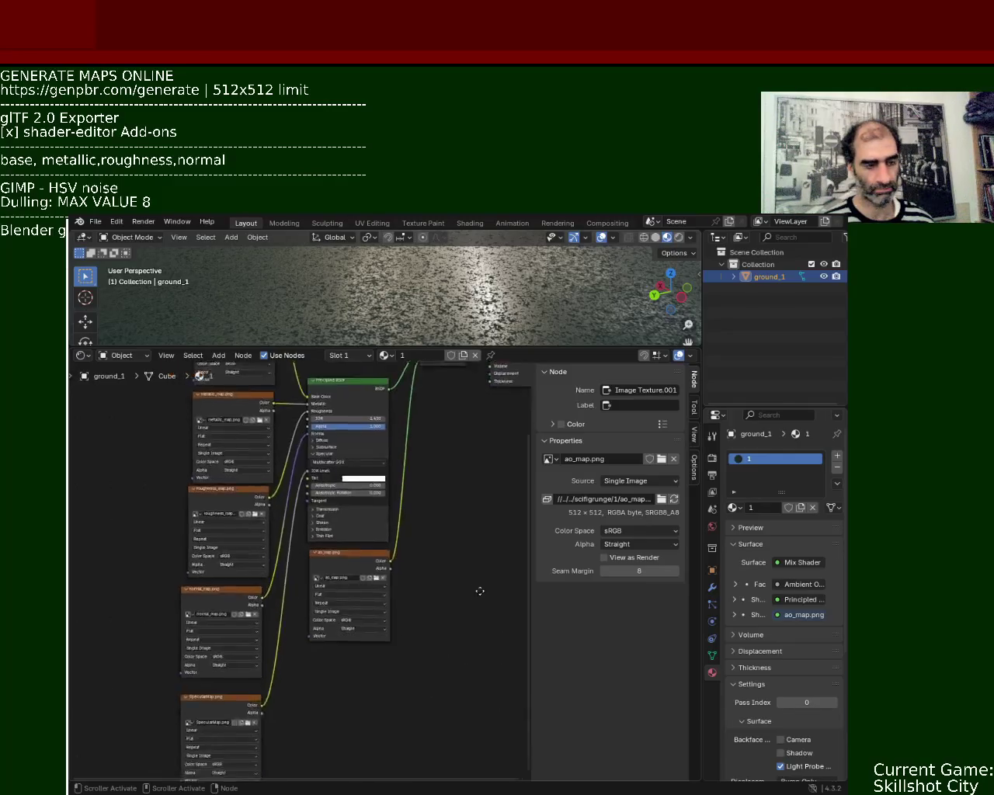
pyautogui.click(208, 696)
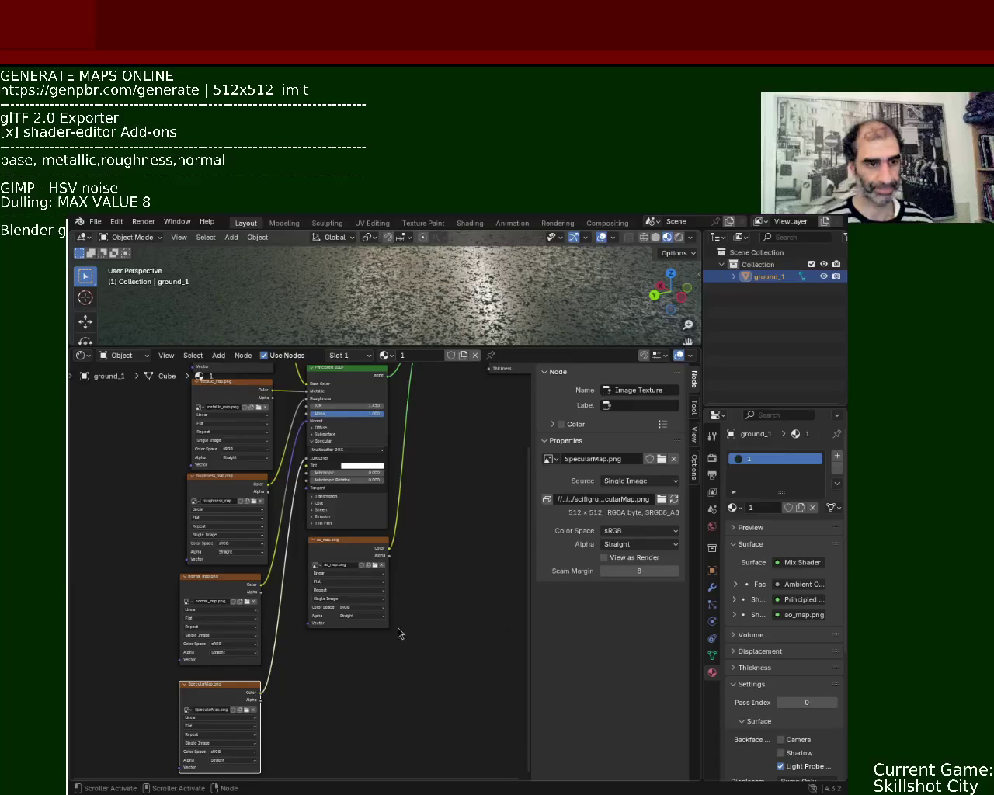
pyautogui.press('Delete')
# Step: Delete the ao_map texture, Mix Shader and Ambient Occlusion nodes
pyautogui.click(372, 543)
pyautogui.press('Delete')
pyautogui.keyDown('shift'); pyautogui.scroll(5, 454, 541); pyautogui.keyUp('shift')
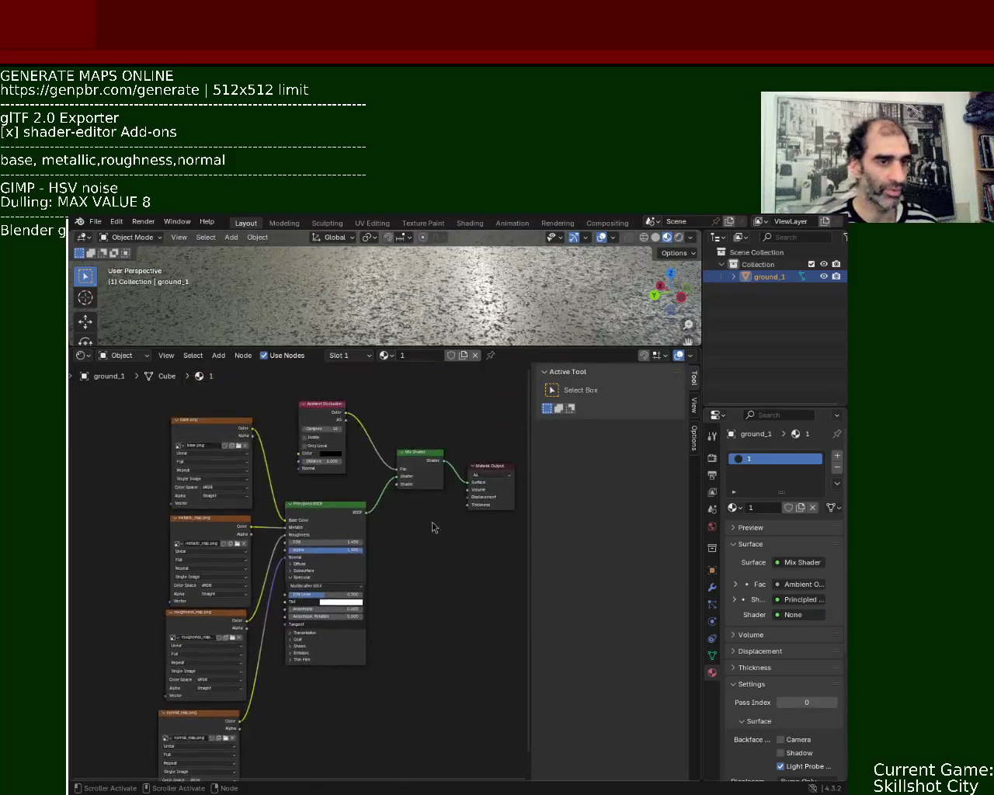
pyautogui.click(429, 461)
pyautogui.press('Delete')
pyautogui.click(324, 402)
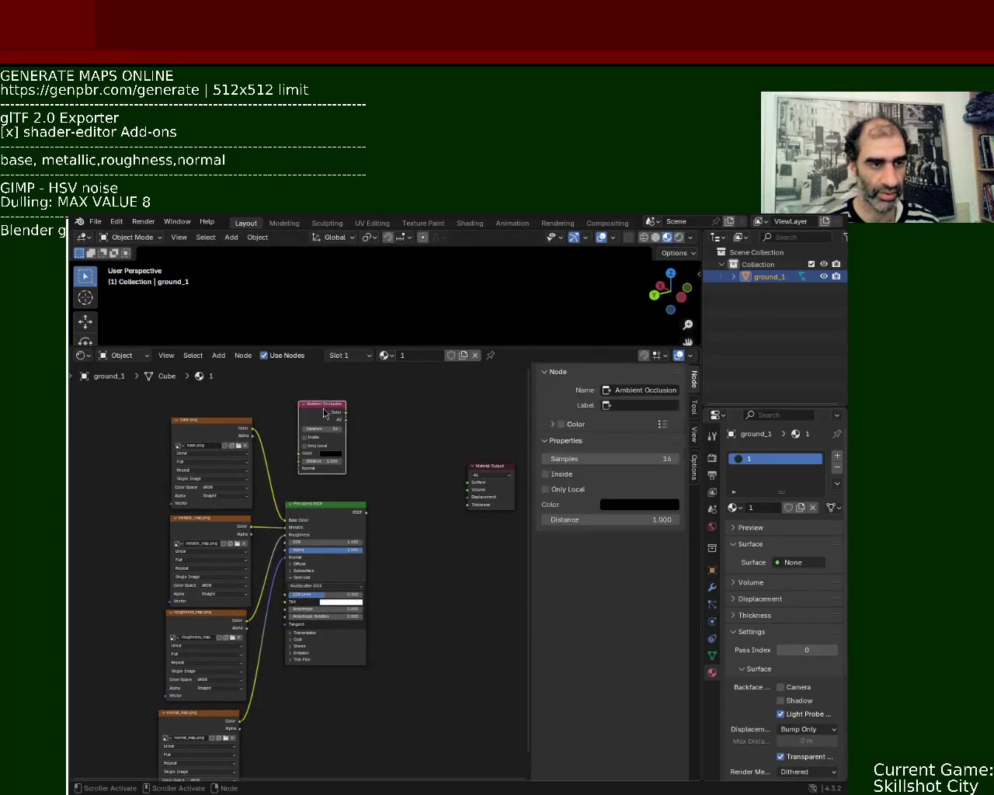
pyautogui.press('Delete')
# Step: Link Principled BSDF to Material Output Surface, tidy the normal and roughness maps, and save ground_1.blend
pyautogui.moveTo(366, 513); pyautogui.dragTo(475, 485)
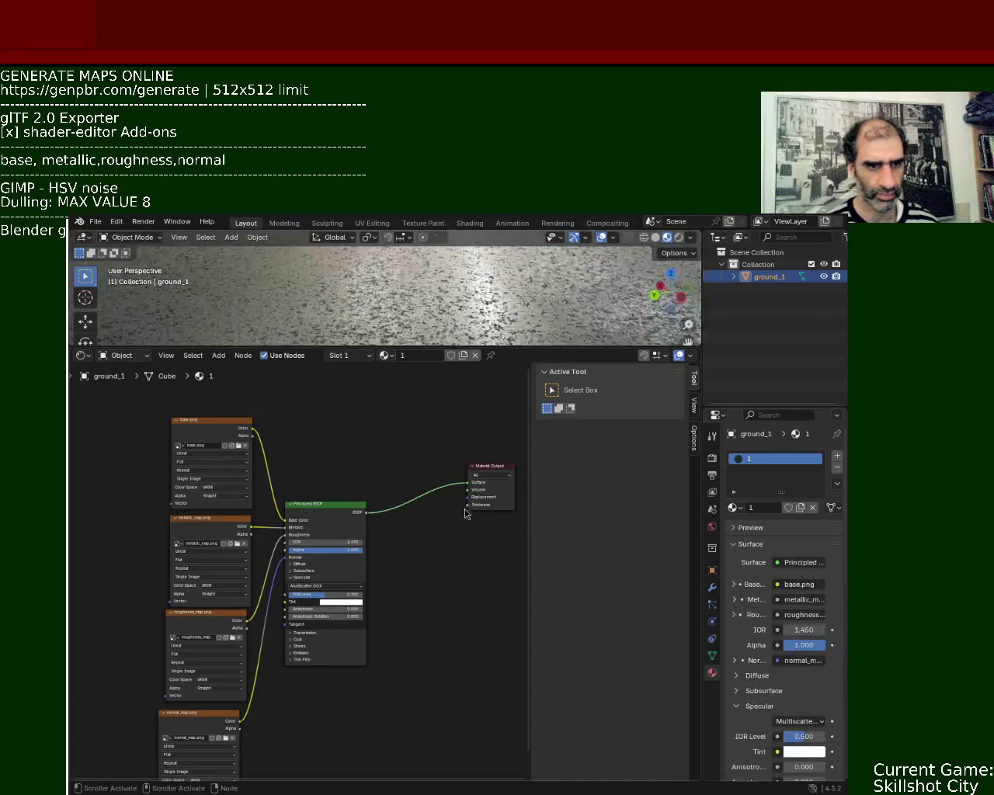
pyautogui.moveTo(206, 713); pyautogui.dragTo(217, 712)
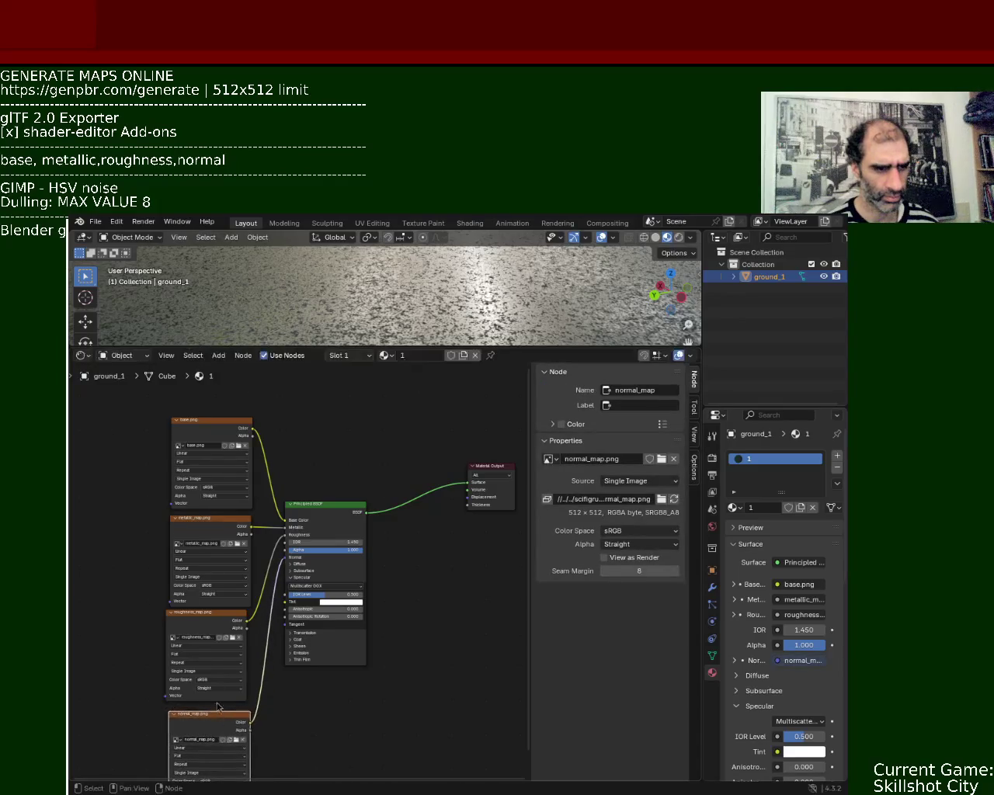
pyautogui.moveTo(207, 610); pyautogui.dragTo(220, 613)
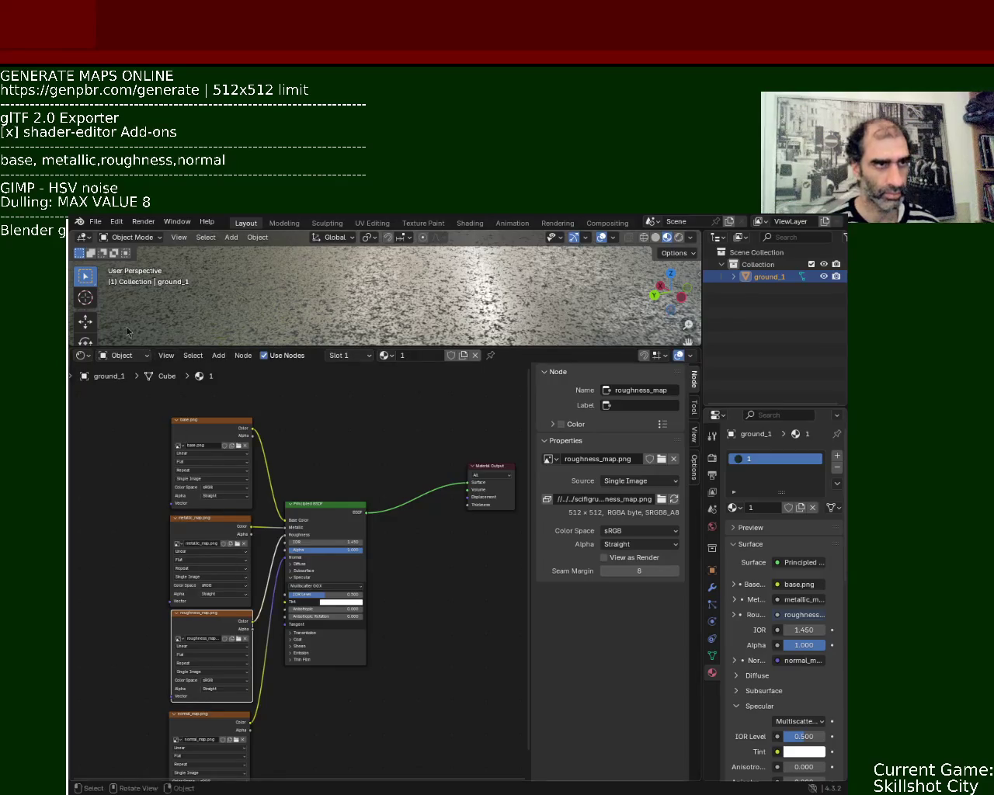
pyautogui.hotkey('ctrl', 's')
pyautogui.click(95, 221)
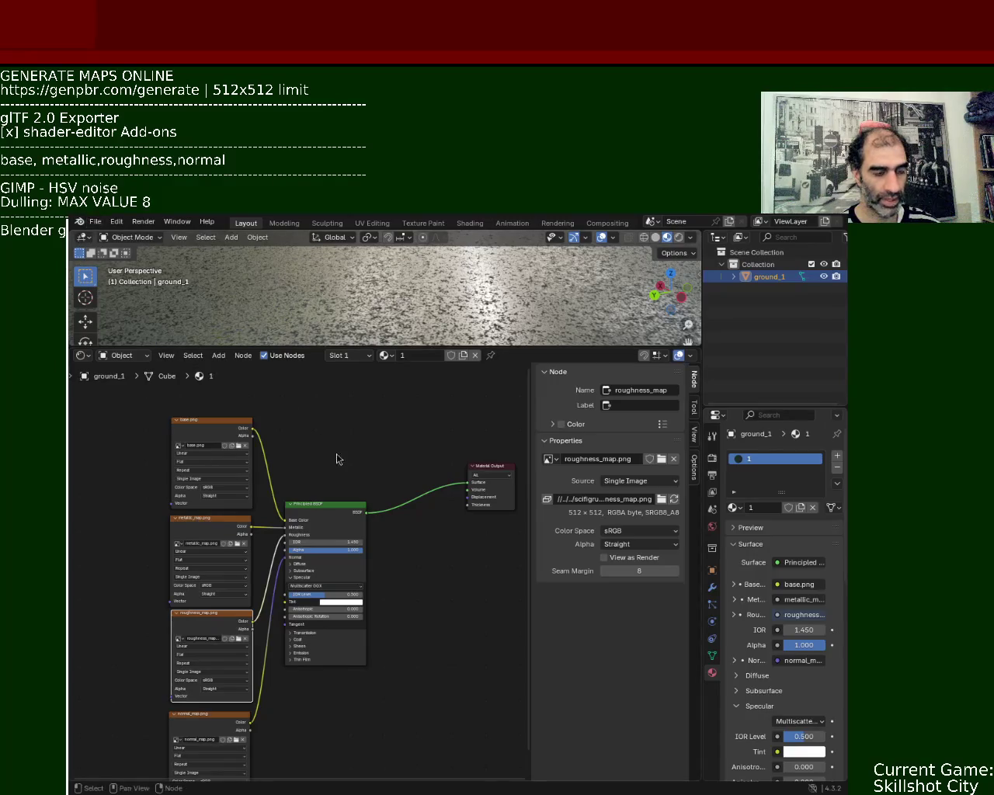
# Step: Open the File menu to reach the Export options for glTF 2.0
pyautogui.click(96, 222)
pyautogui.moveTo(115, 407)
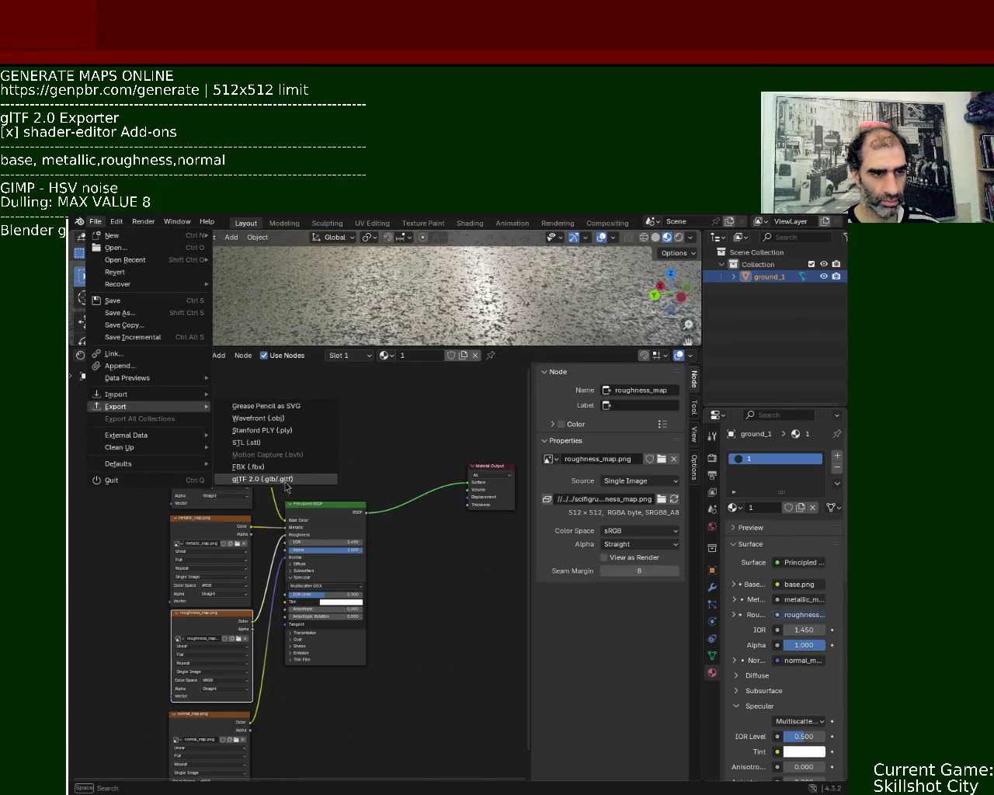
pyautogui.click(457, 548)
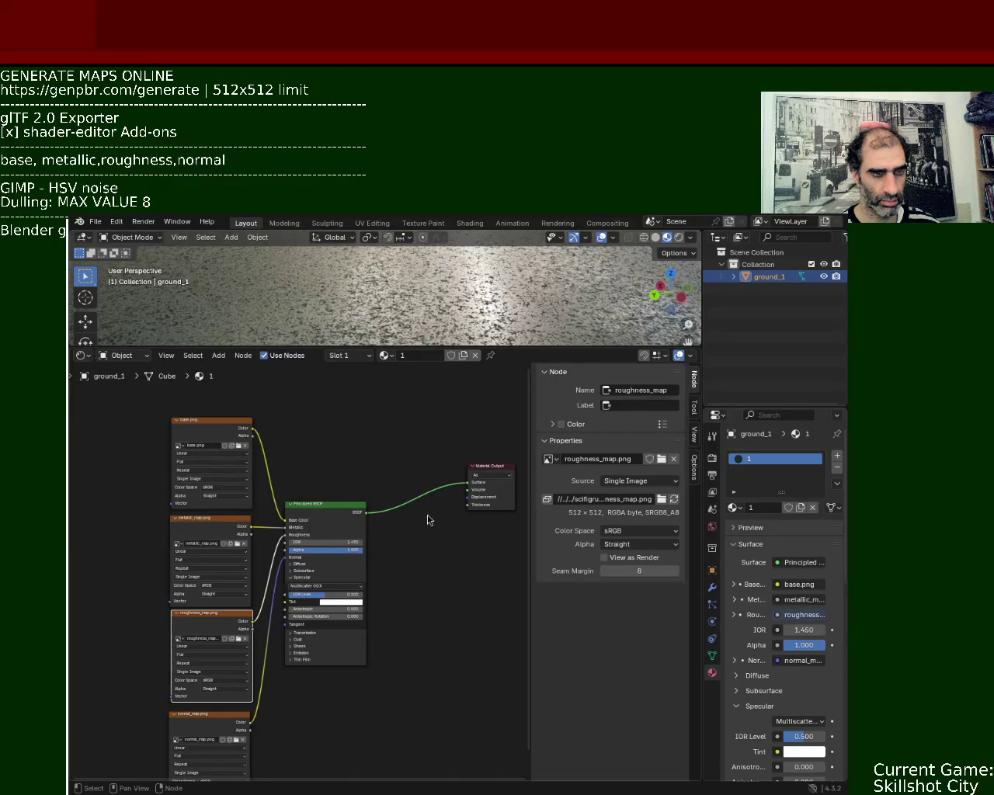
pyautogui.moveTo(512, 347); pyautogui.dragTo(513, 508)
pyautogui.moveTo(466, 373)
pyautogui.mouseDown(button='middle')
pyautogui.moveTo(529, 351)
pyautogui.moveTo(361, 392)
pyautogui.moveTo(374, 409)
pyautogui.moveTo(431, 365)
pyautogui.mouseUp(button='middle')
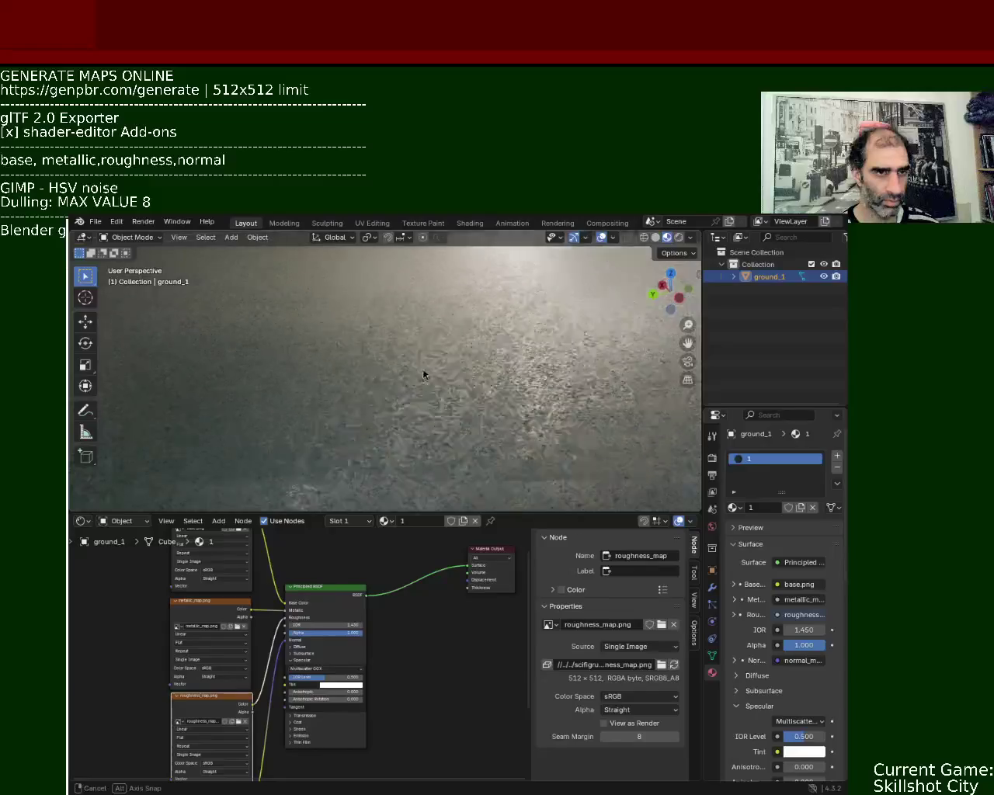
pyautogui.scroll(-5, 446, 425)
pyautogui.moveTo(446, 425)
pyautogui.mouseDown(button='middle')
pyautogui.moveTo(428, 369)
pyautogui.moveTo(481, 435)
pyautogui.moveTo(386, 417)
pyautogui.moveTo(422, 415)
pyautogui.moveTo(416, 461)
pyautogui.mouseUp(button='middle')
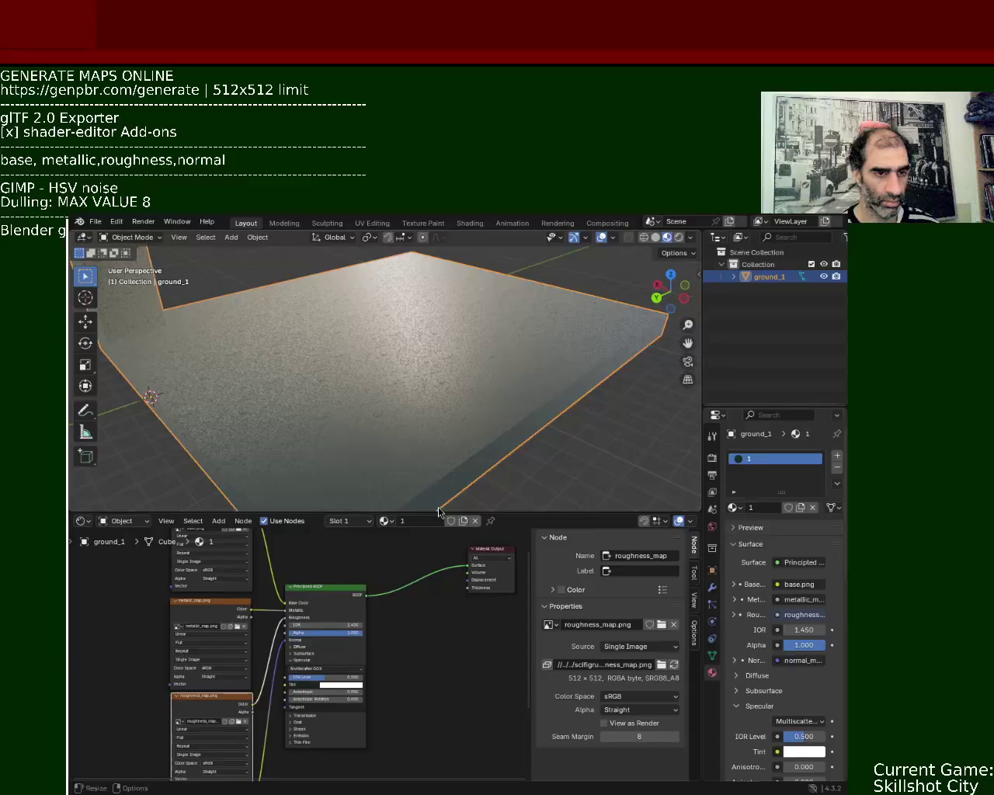
pyautogui.moveTo(440, 513); pyautogui.dragTo(473, 321)
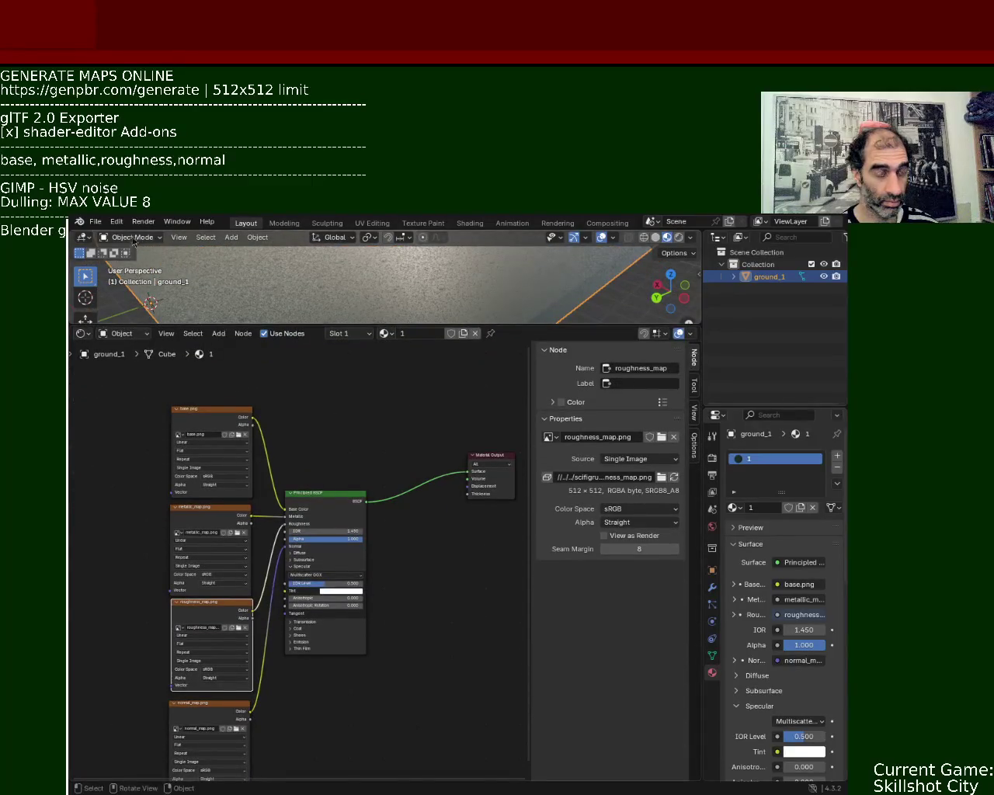